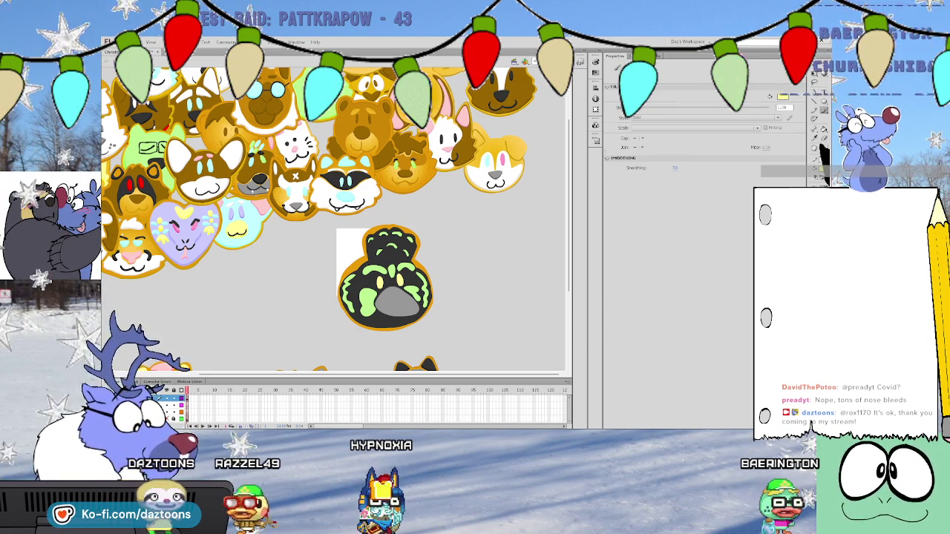
Zoom out to view the whole collage, then zoom and scroll back to the dark cookie
key("ctrl+minus")
key("ctrl+equal")
key("ctrl+equal")
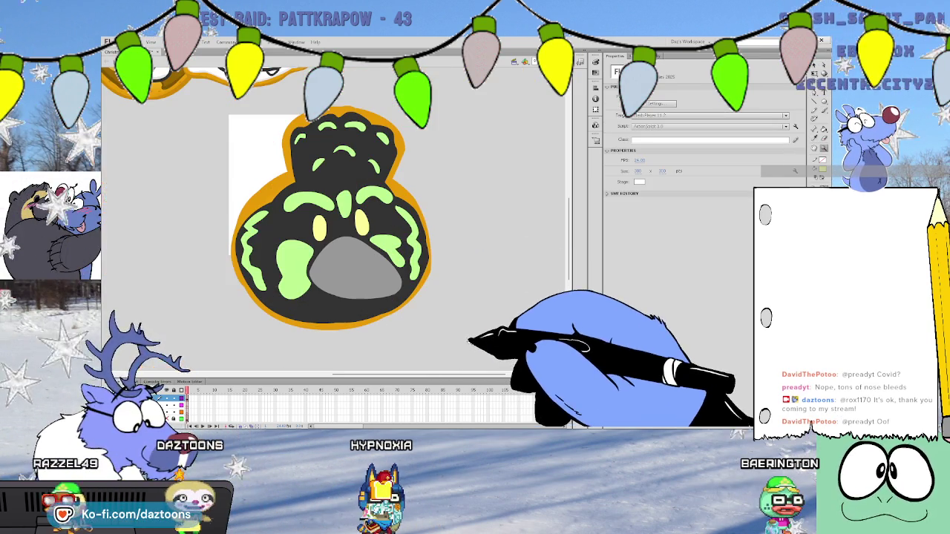
scroll(569, 215, "up", 4)
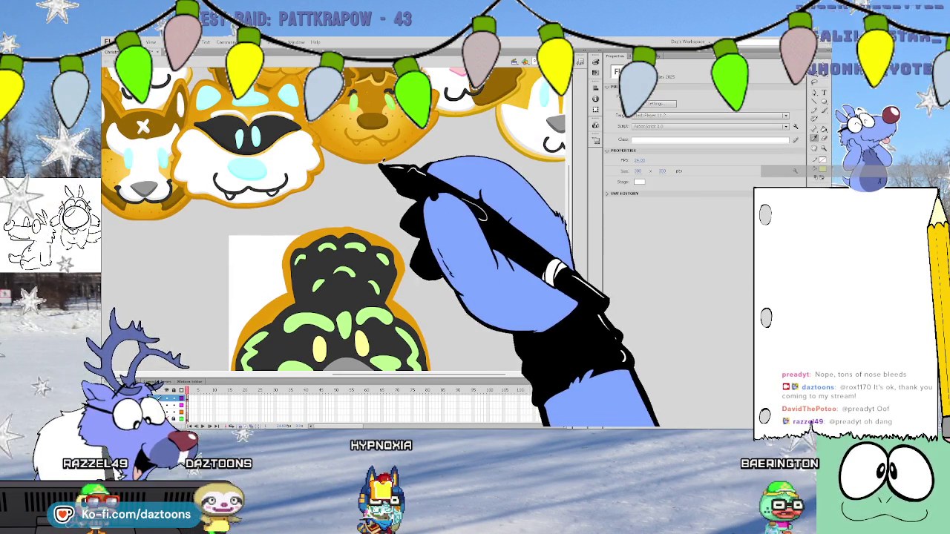
scroll(568, 200, "down", 2)
scroll(569, 206, "down", 2)
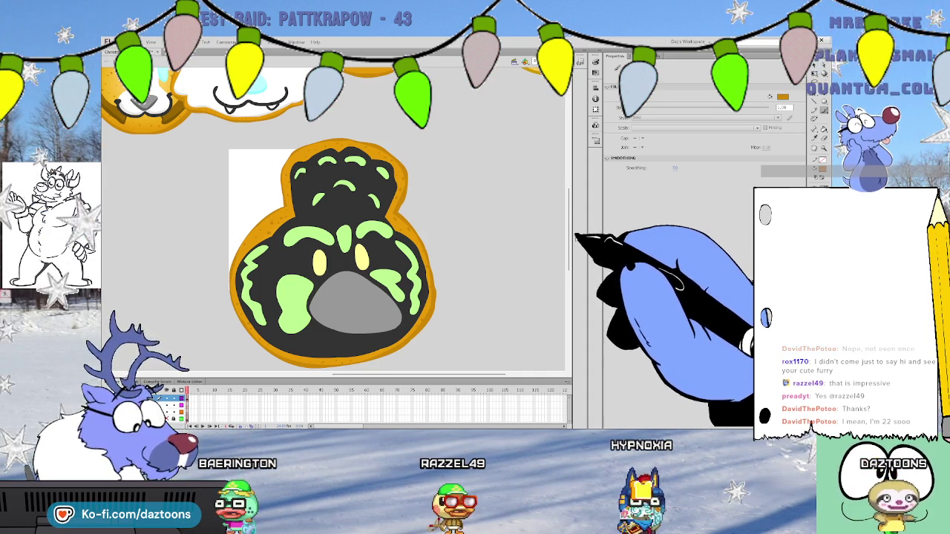
Eyedrop black from the raccoon cookie's mask and select the dark cookie's body fill
scroll(334, 223, "up", 1)
scroll(334, 222, "up", 1)
scroll(334, 223, "up", 3)
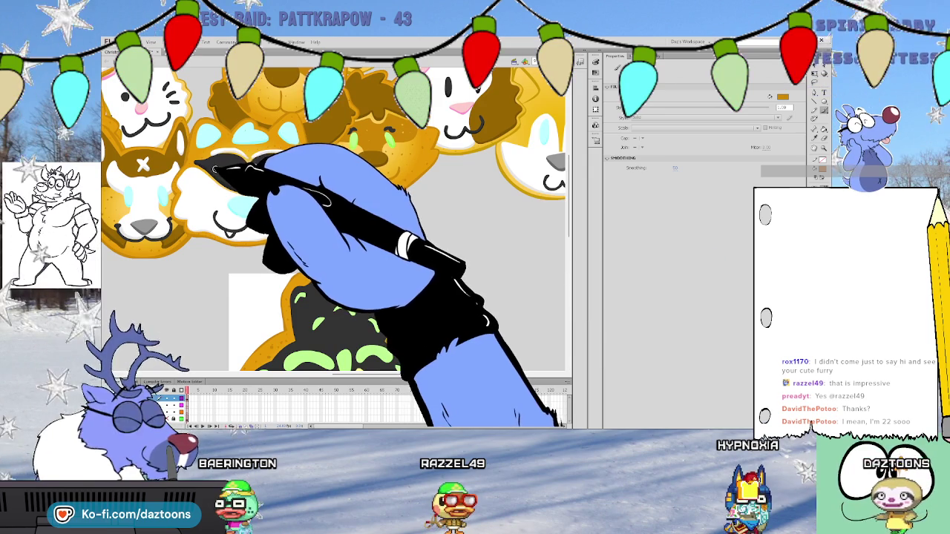
key("i")
left_click(241, 187)
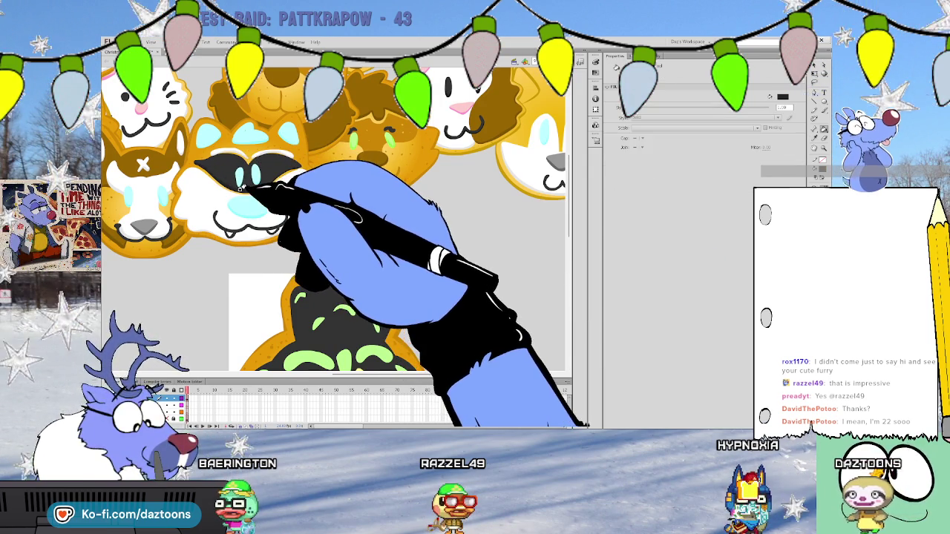
scroll(267, 193, "down", 3)
scroll(297, 201, "down", 2)
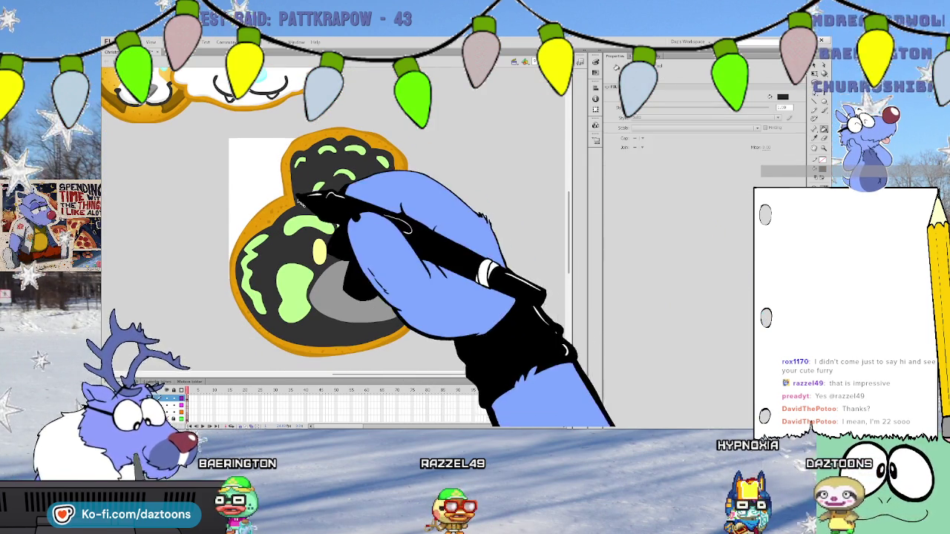
left_click(315, 328)
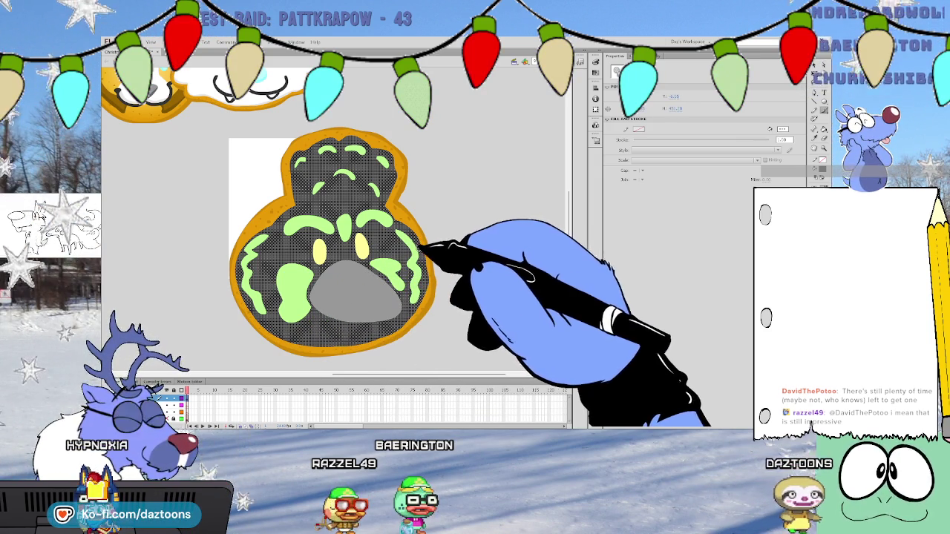
Reselect the dark cookie's black body fill with the Selection tool
key("b")
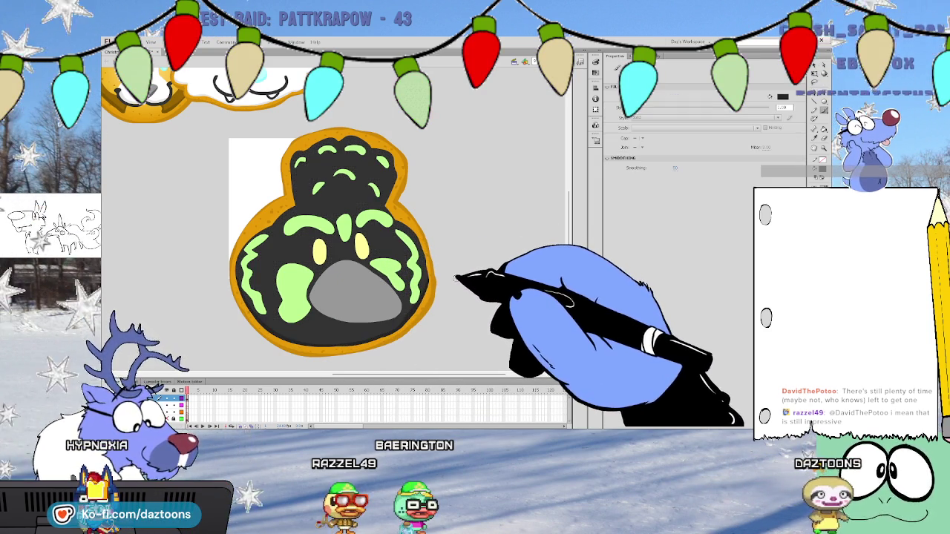
key("v")
left_click(312, 338)
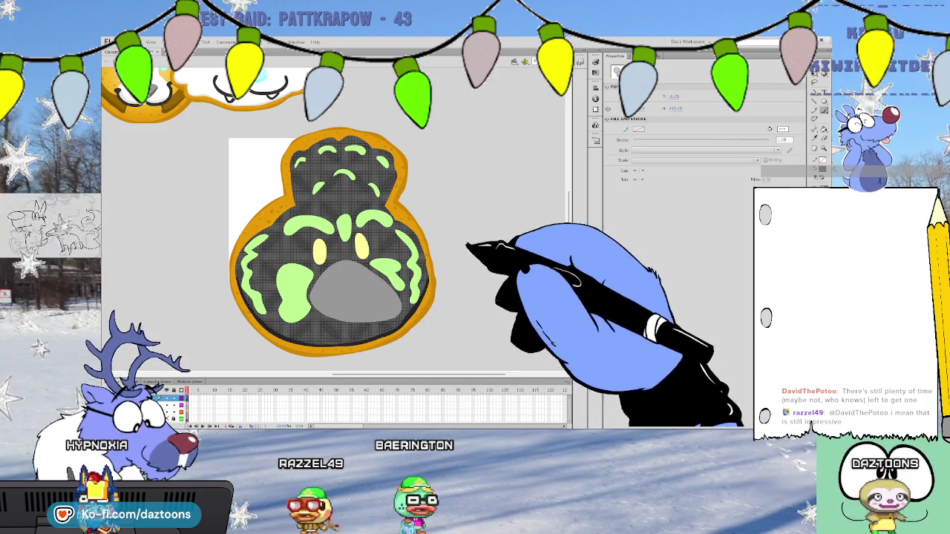
key("b")
Sample the green from another cookie's eye
scroll(334, 222, "up", 1)
scroll(334, 222, "up", 2)
scroll(334, 223, "up", 1)
scroll(334, 222, "up", 3)
key("i")
left_click(354, 176)
Fill the green markings along the dark cookie's left side with the sampled green
scroll(568, 189, "down", 5)
scroll(571, 211, "down", 2)
left_click(238, 295)
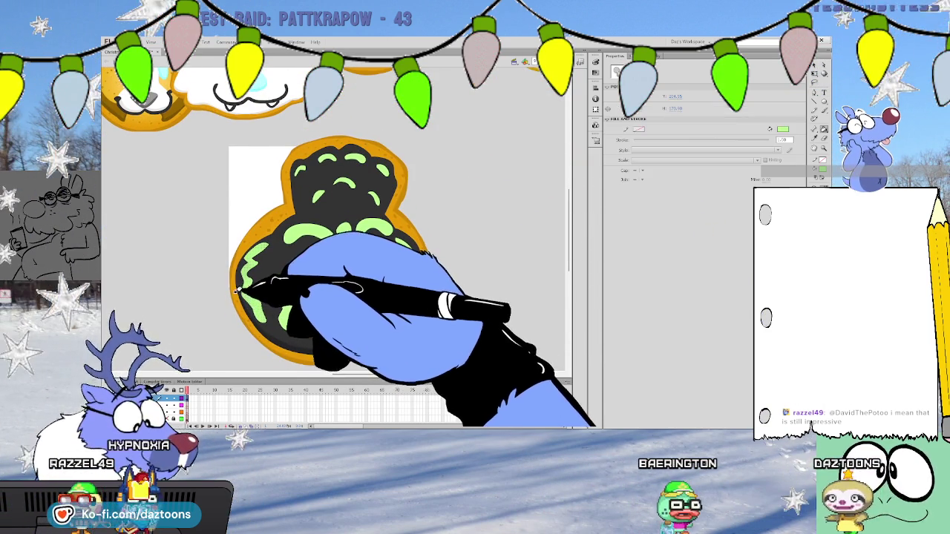
left_click(254, 310)
left_click(307, 321)
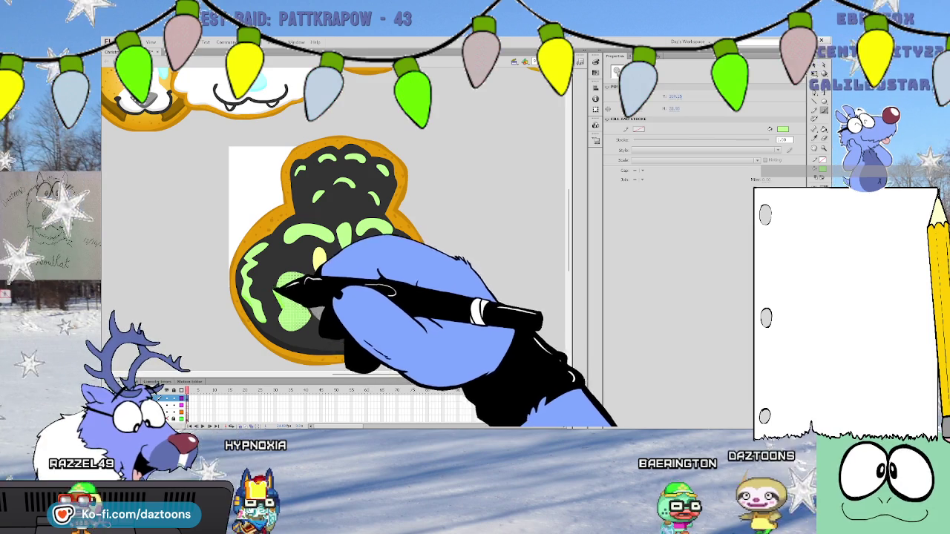
left_click_drag(282, 306, 281, 320)
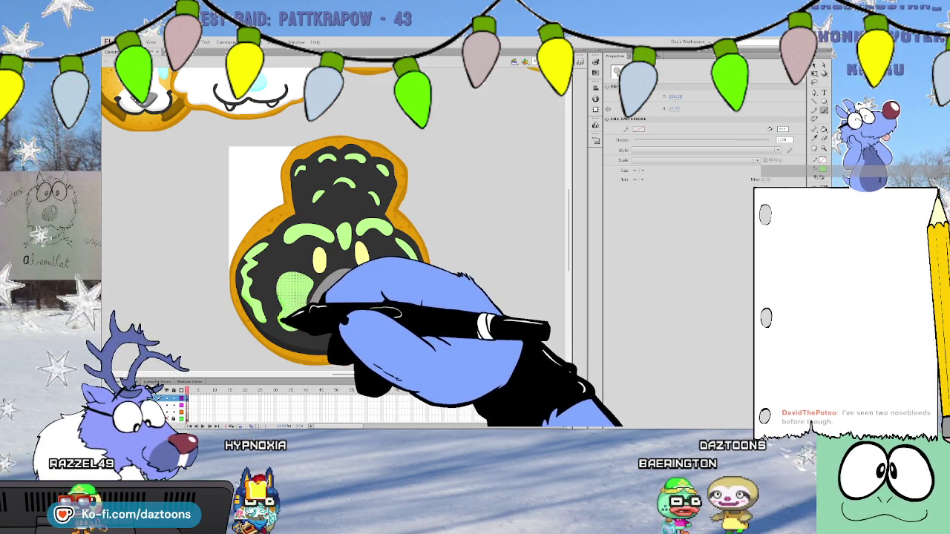
mouse_move(282, 320)
left_mouse_down()
mouse_move(338, 281)
mouse_move(387, 280)
left_mouse_up()
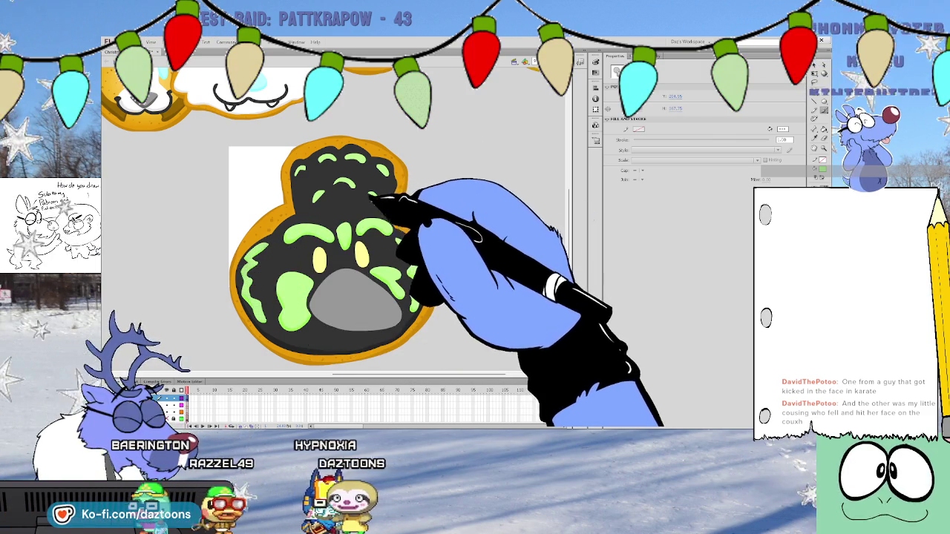
Refill each green stroke across the cookie's top in bright green, then sample the orange border
left_click(340, 169)
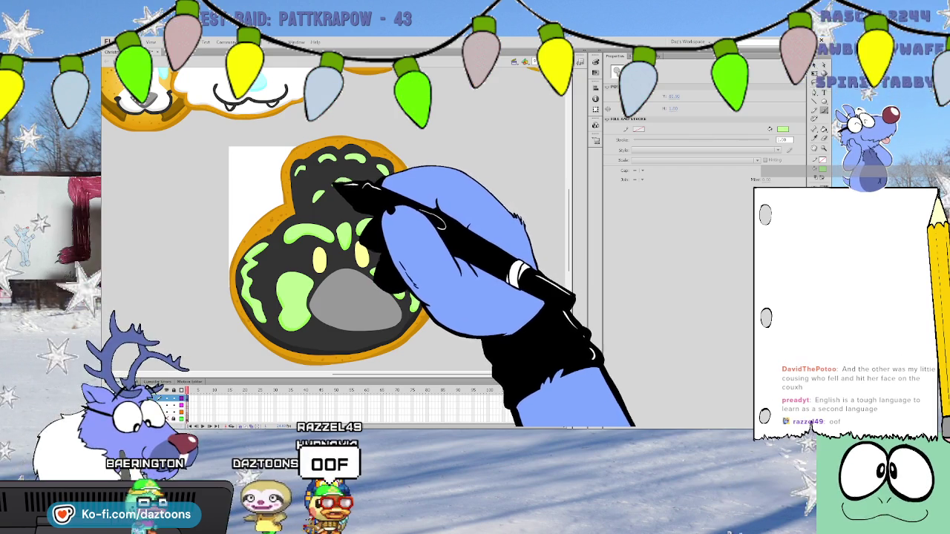
left_click(356, 187)
left_click(324, 192)
left_click(305, 169)
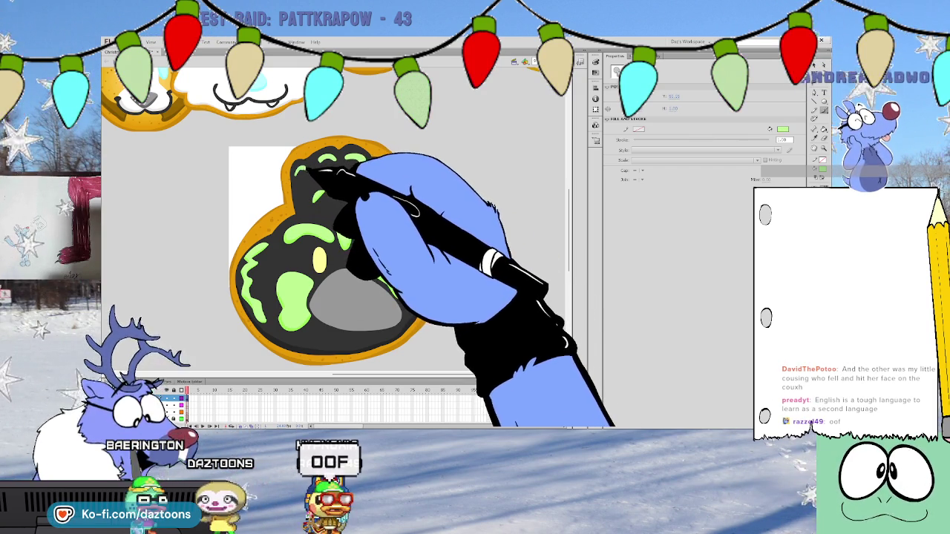
left_click(325, 156)
left_click(328, 158)
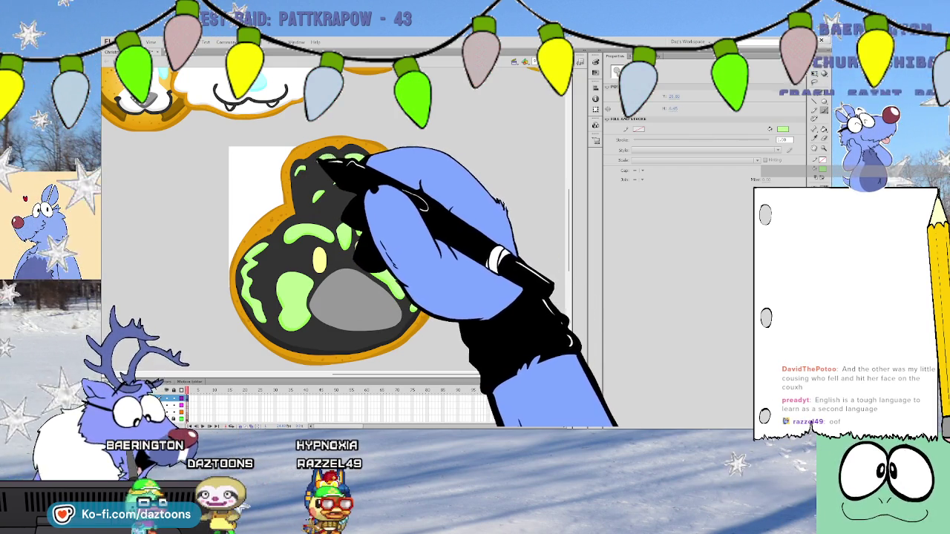
left_click(346, 157)
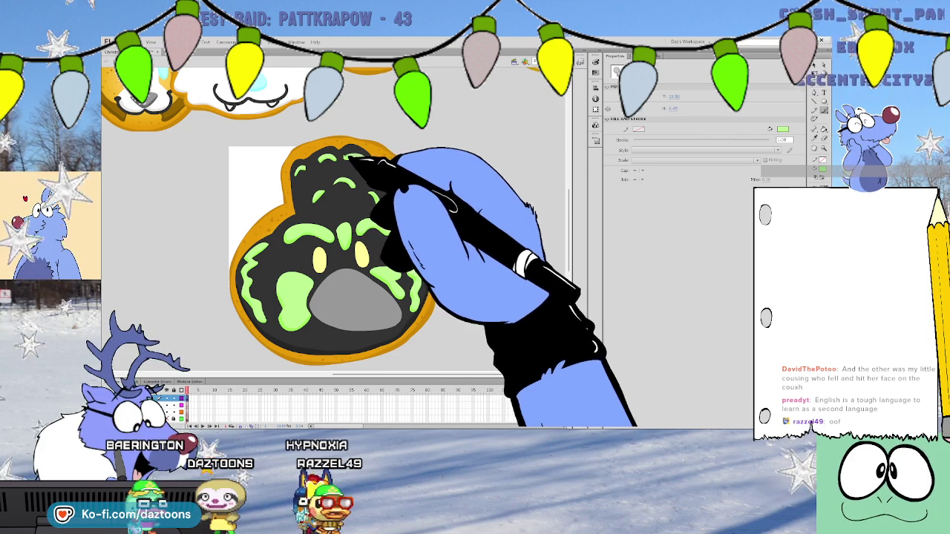
left_click(385, 169)
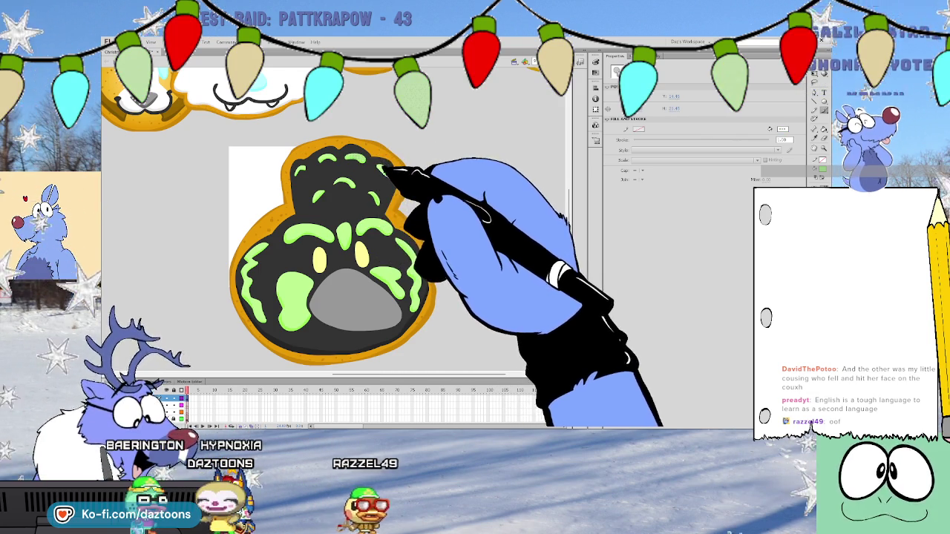
left_click(403, 191)
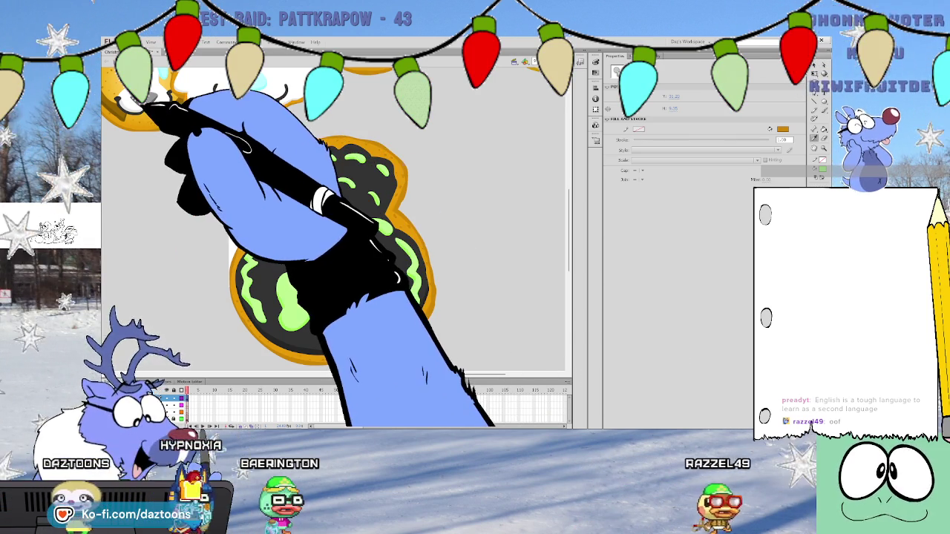
Sample a dark grey from the cookie and select its grey snout shape
left_click(231, 208)
left_click(319, 306)
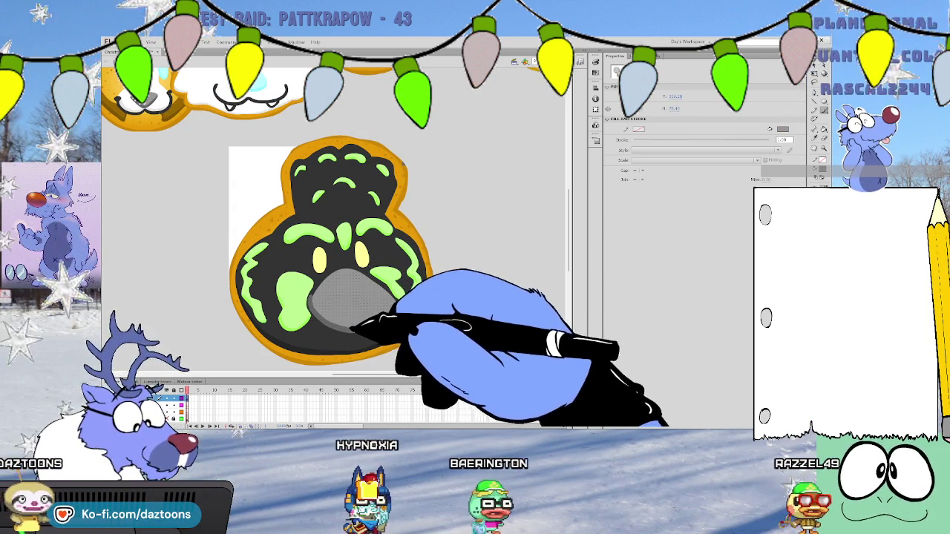
key("y")
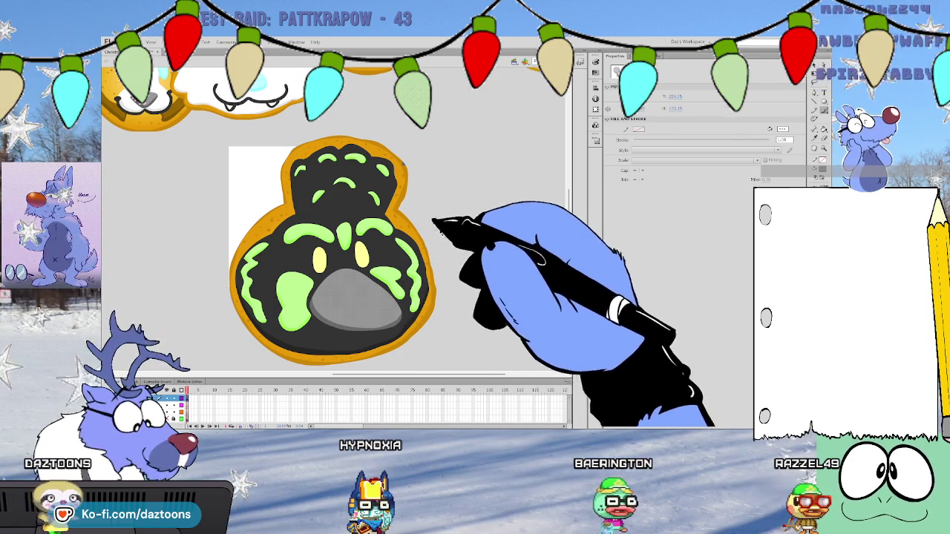
Pan across the collage and pick up the lion cookie's yellow for the eyes
mouse_move(568, 222)
left_mouse_down()
mouse_move(565, 139)
mouse_move(556, 170)
left_mouse_up()
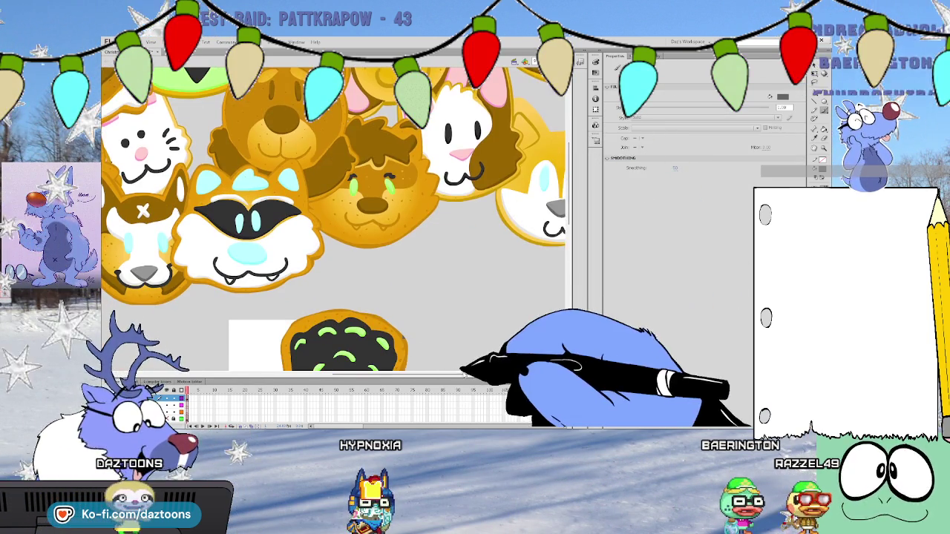
left_click_drag(461, 373, 354, 372)
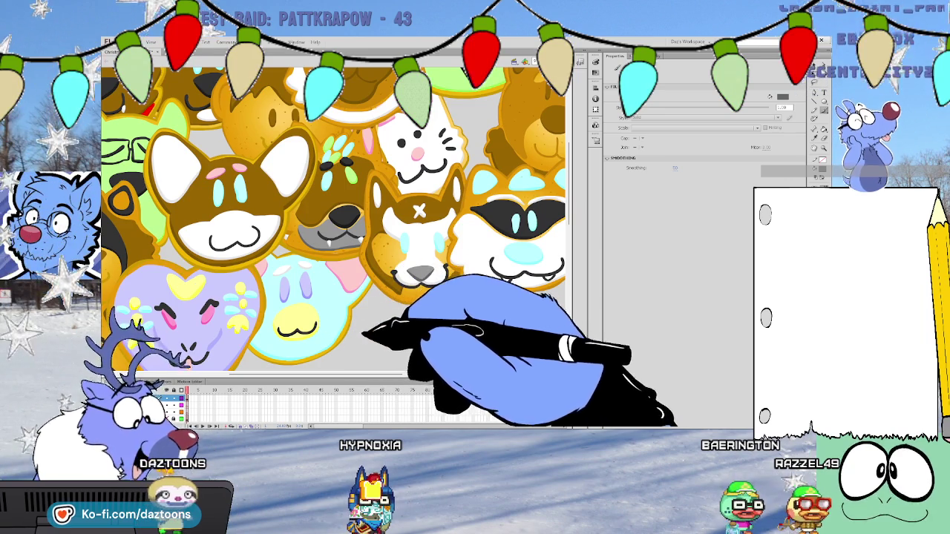
mouse_move(349, 372)
left_mouse_down()
mouse_move(379, 373)
mouse_move(291, 373)
left_mouse_up()
scroll(334, 222, "down", 5)
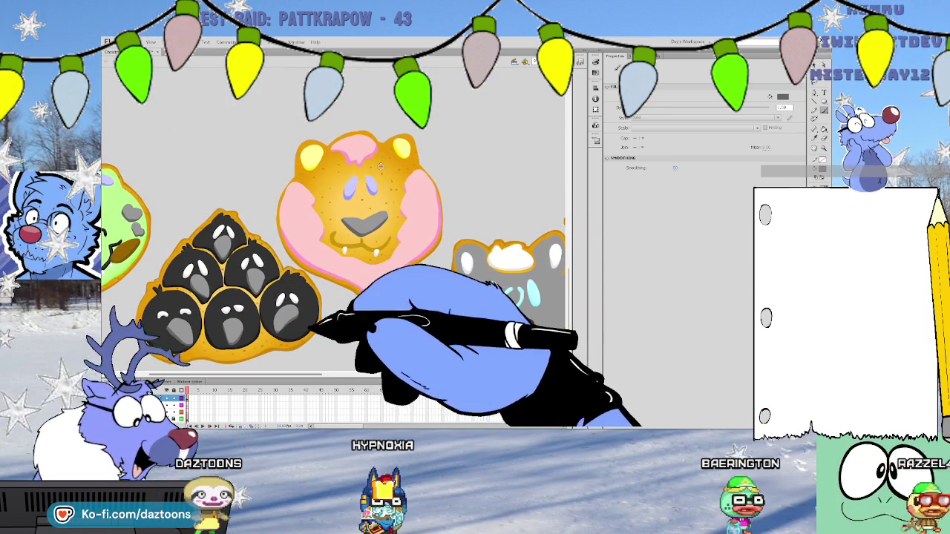
key("i")
left_click(393, 175)
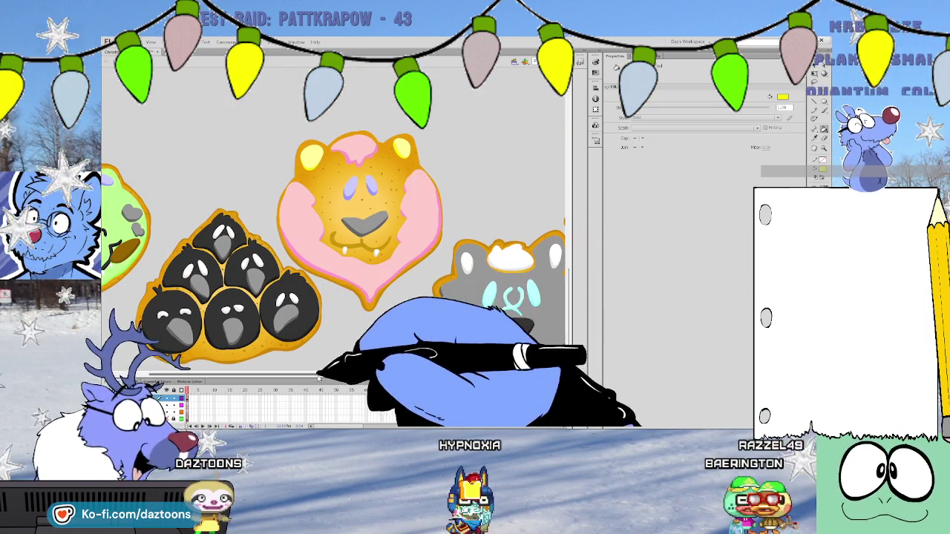
left_click_drag(361, 372, 549, 344)
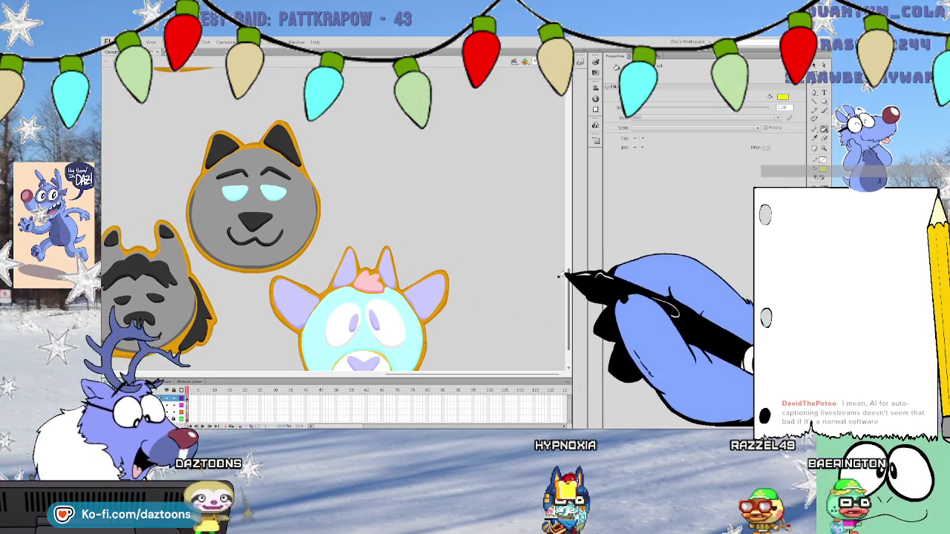
left_click_drag(569, 282, 568, 205)
left_click_drag(445, 373, 371, 374)
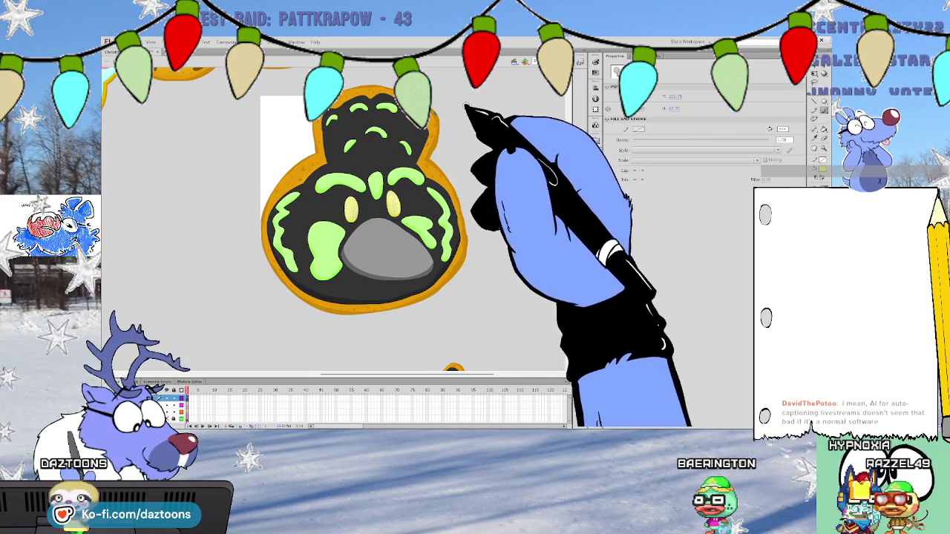
Marquee-select the whole black-and-green cookie drawing and group it with Ctrl+G
left_click(467, 137)
key("s")
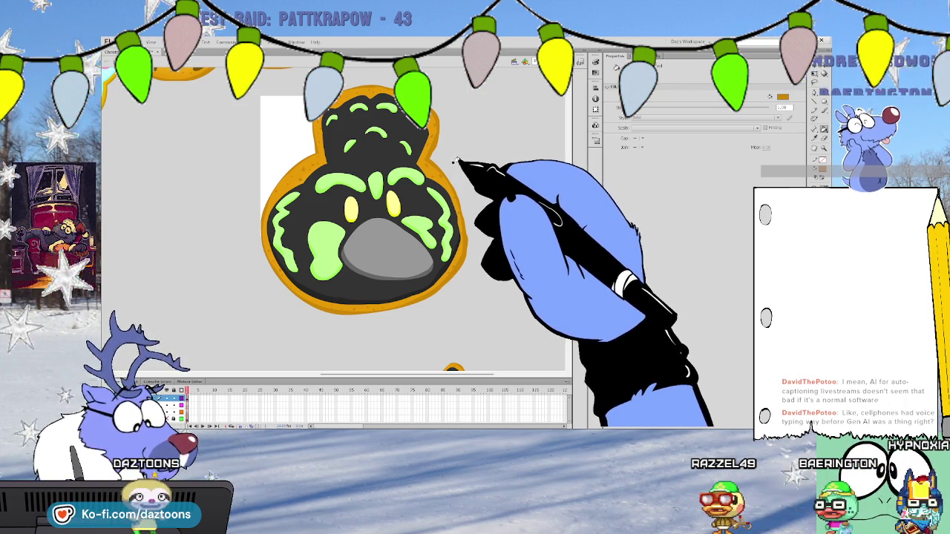
mouse_move(520, 318)
left_mouse_down()
mouse_move(459, 243)
mouse_move(256, 82)
left_mouse_up()
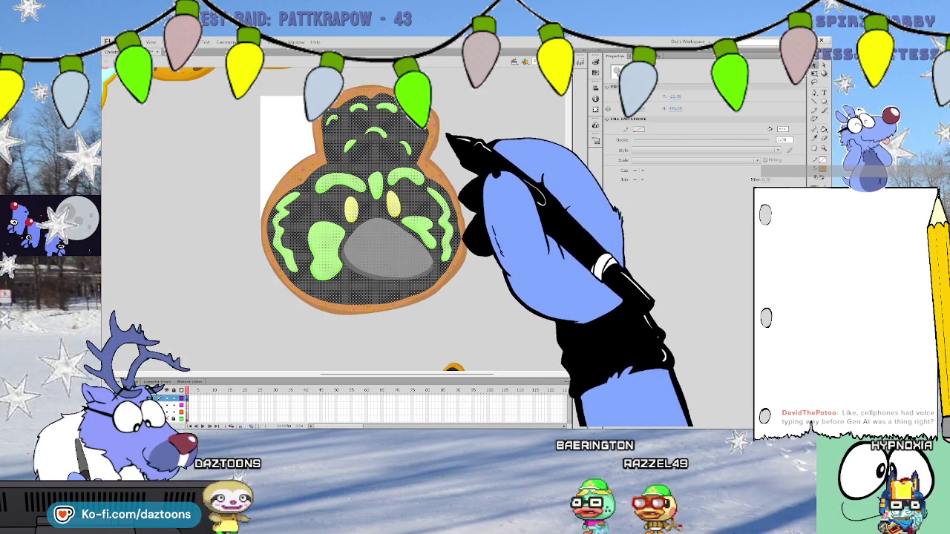
key("ctrl+g")
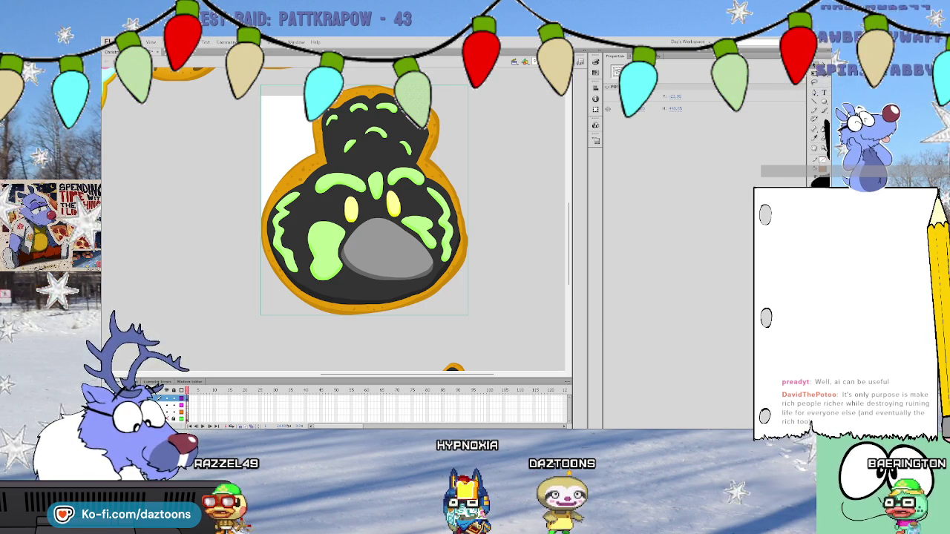
Zoom out over the collage and drag the grouped cookie toward the other cookies
key("ctrl+minus")
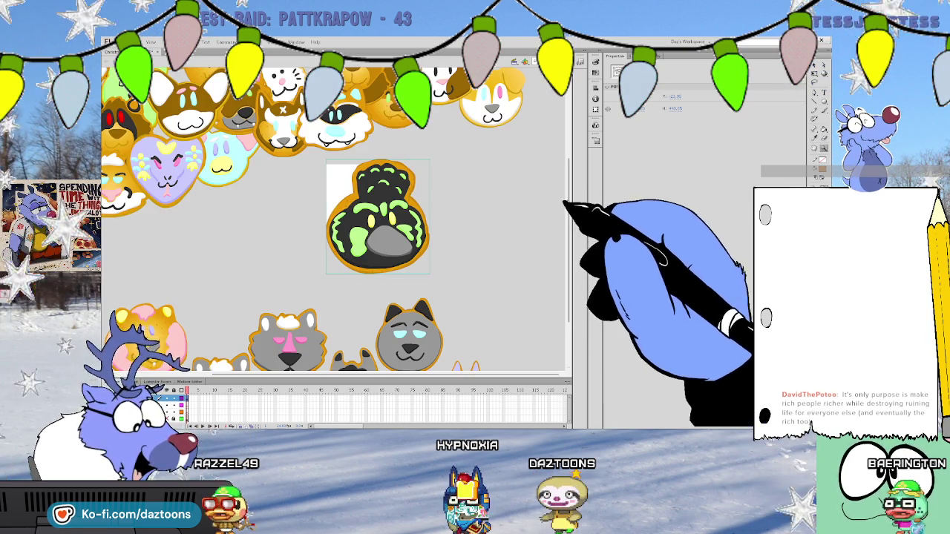
scroll(334, 223, "down", 3)
key("ctrl+minus")
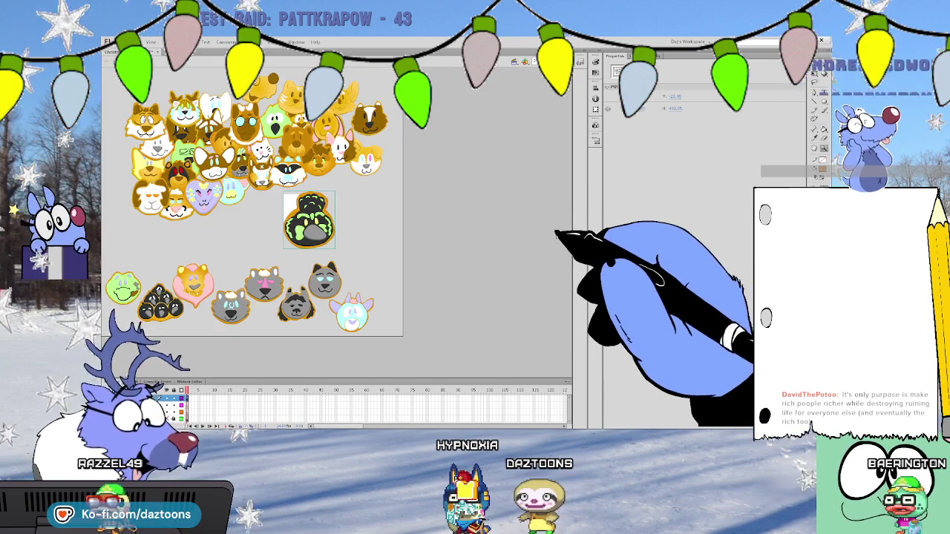
mouse_move(326, 207)
left_mouse_down()
mouse_move(370, 289)
mouse_move(365, 310)
left_mouse_up()
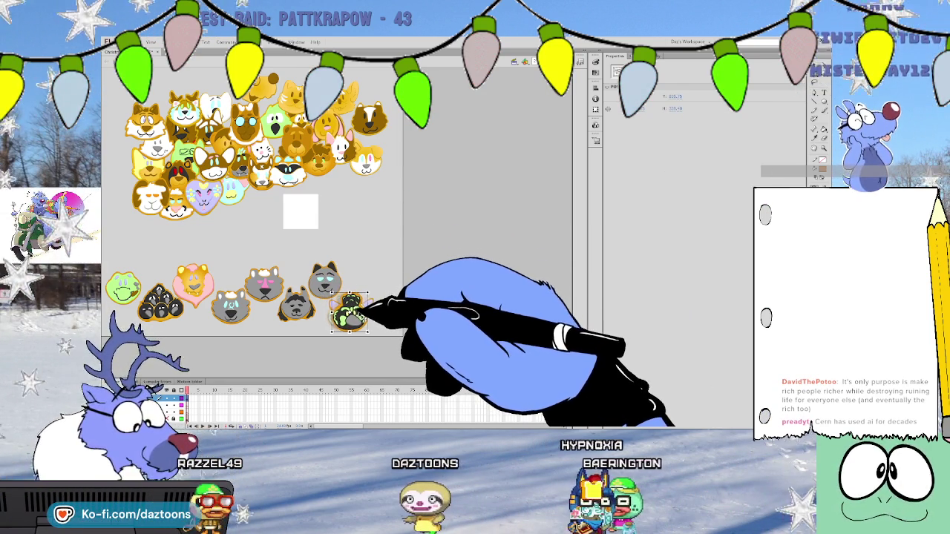
Reselect the black-and-green cookie and move it off the light-blue cookie
left_click(368, 295)
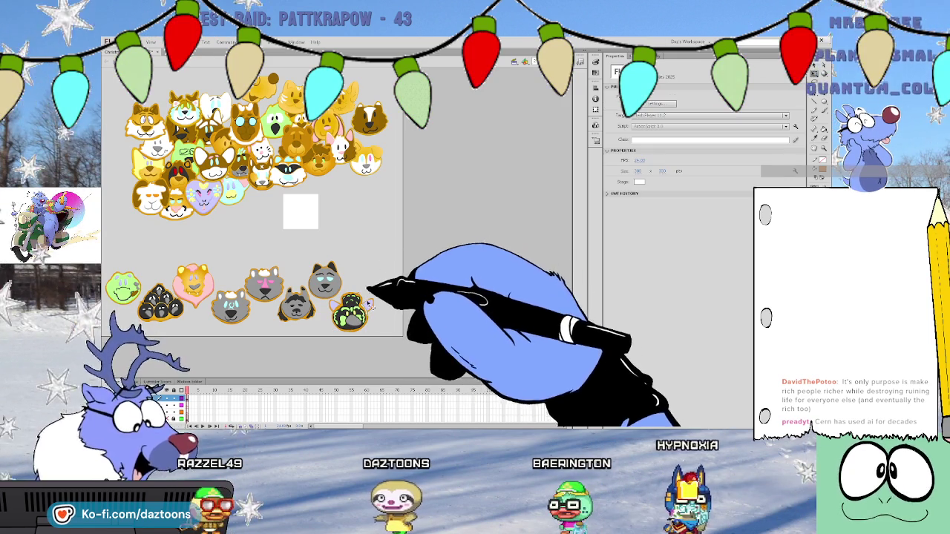
left_click(368, 303)
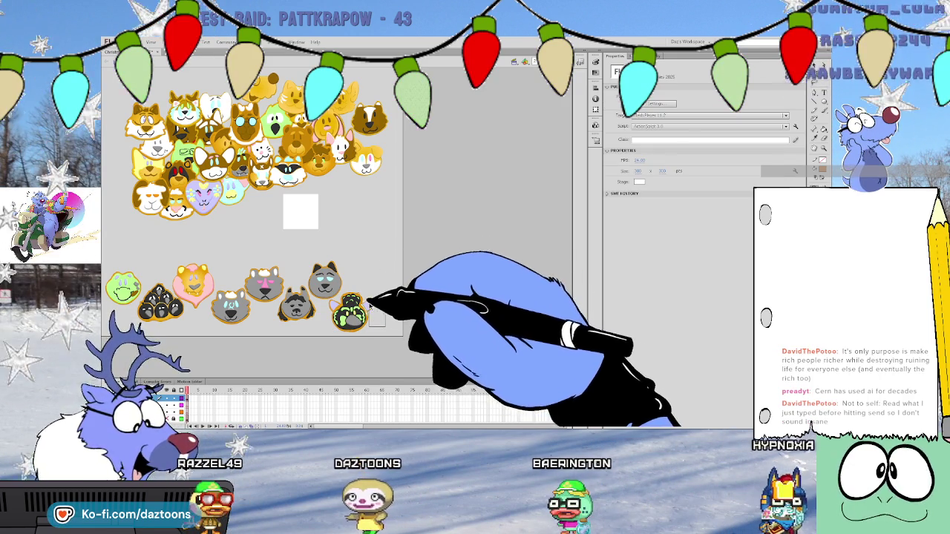
left_click(381, 318)
left_click_drag(368, 321, 397, 283)
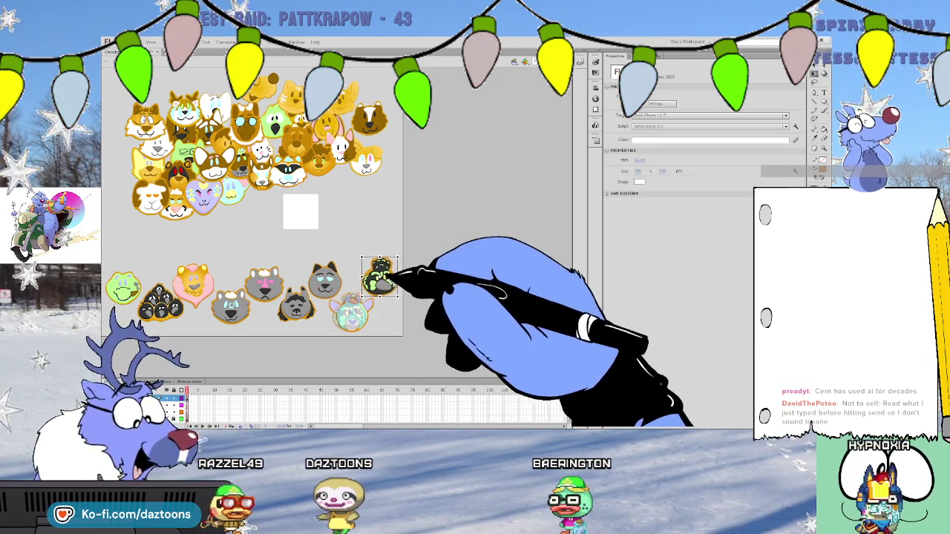
left_click(379, 319)
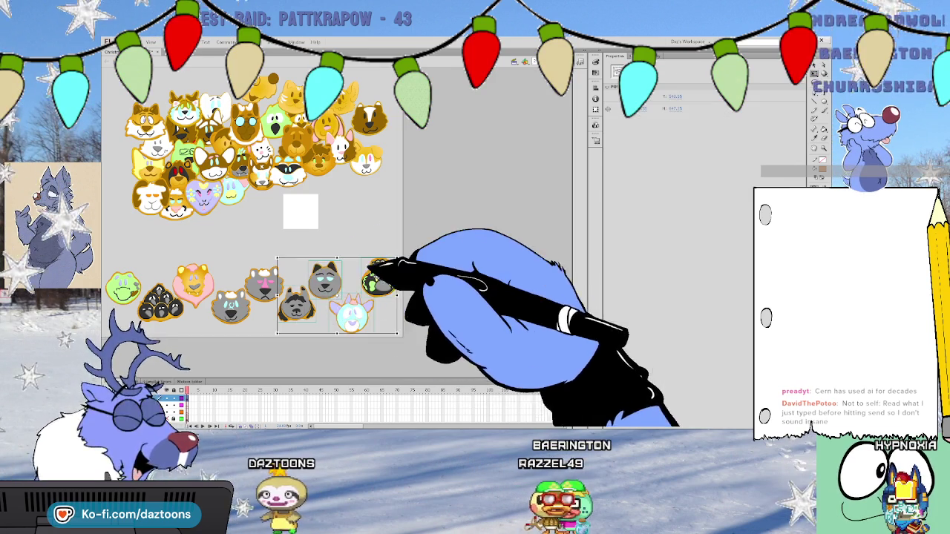
Move the selected cookies into the lower-left cluster of the collage
left_click_drag(360, 294, 208, 342)
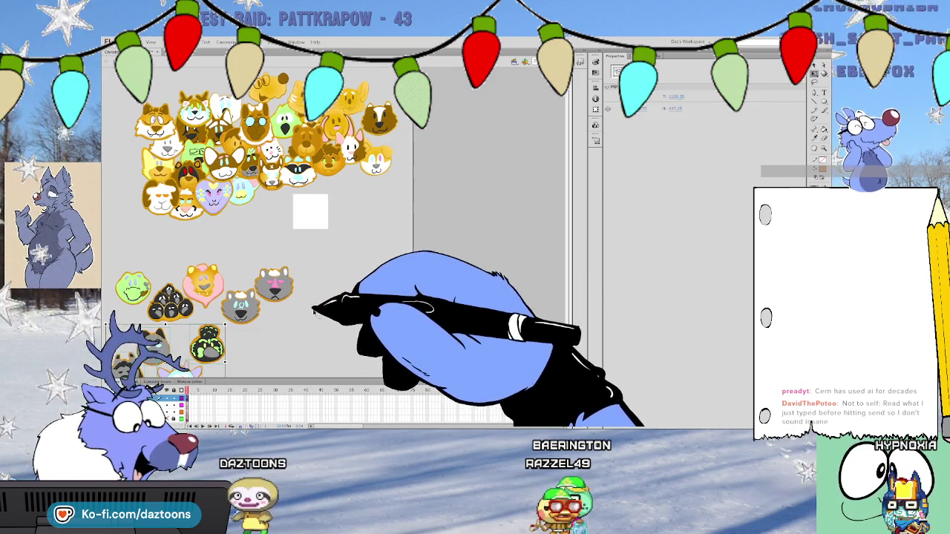
left_click(568, 208)
scroll(567, 245, "down", 1)
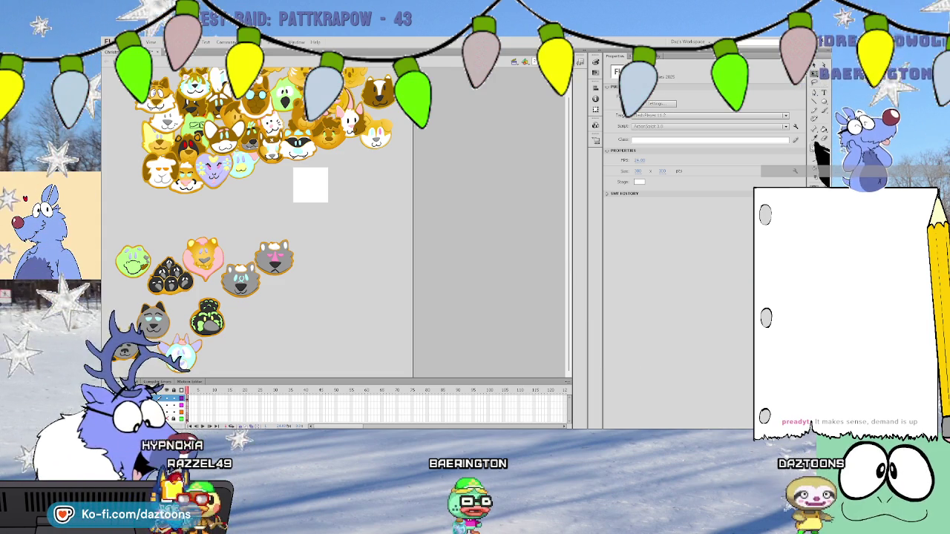
left_click(250, 129)
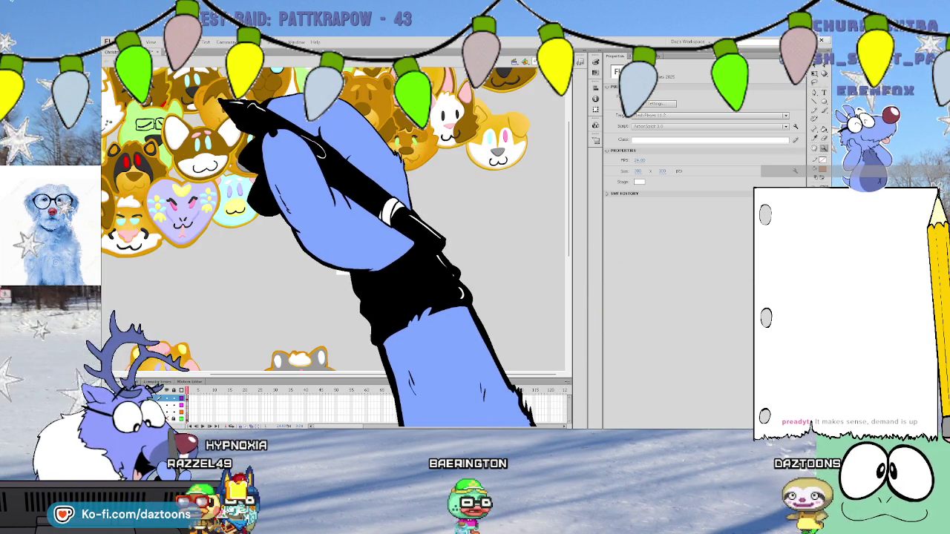
Sample the gold fill from inside the golden bear face symbol, then exit the symbol
double_click(427, 149)
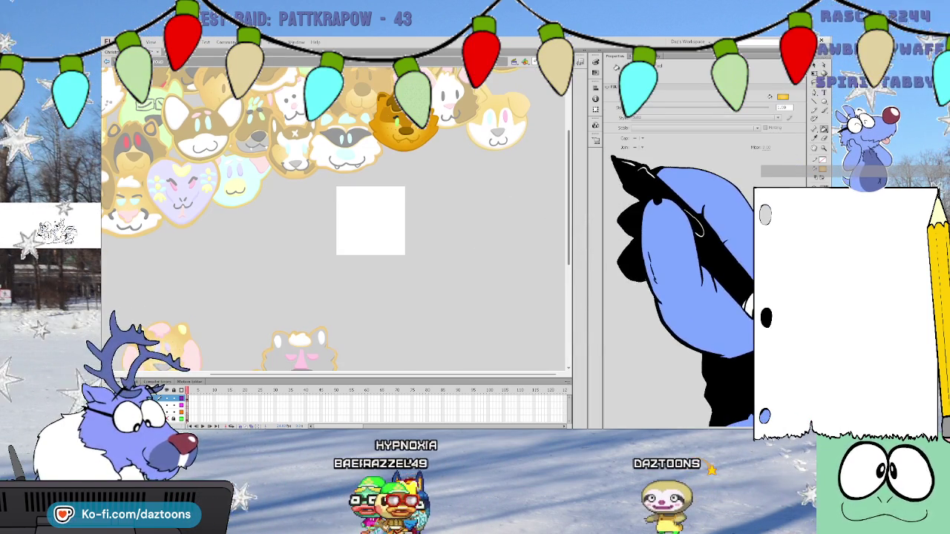
left_click(816, 81)
double_click(453, 251)
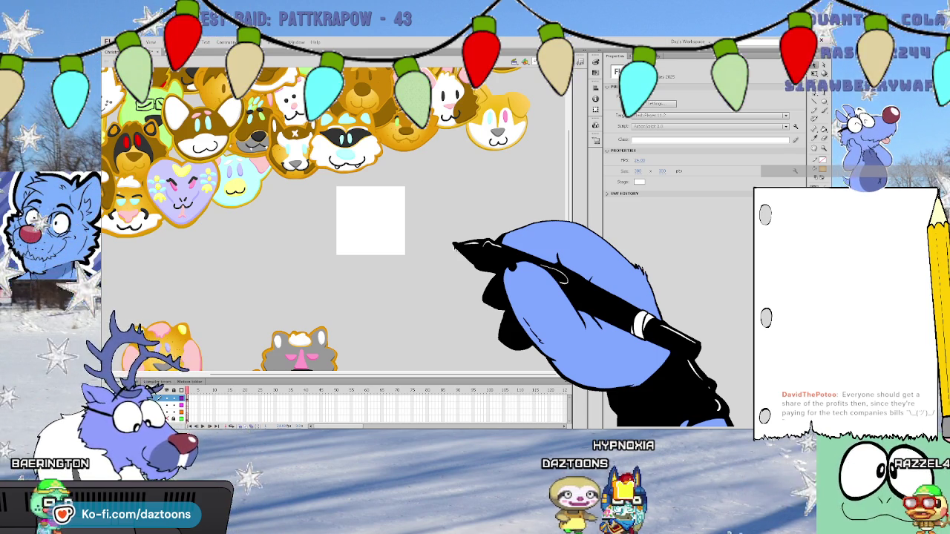
left_click(815, 110)
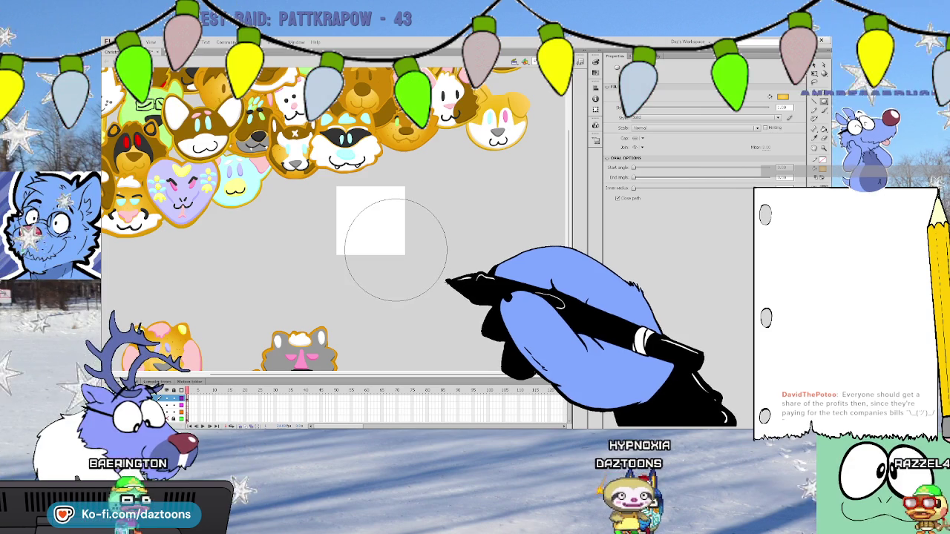
Draw a gold circle for the new cookie head and select along its left edge
left_click_drag(443, 275, 445, 298)
left_click(817, 118)
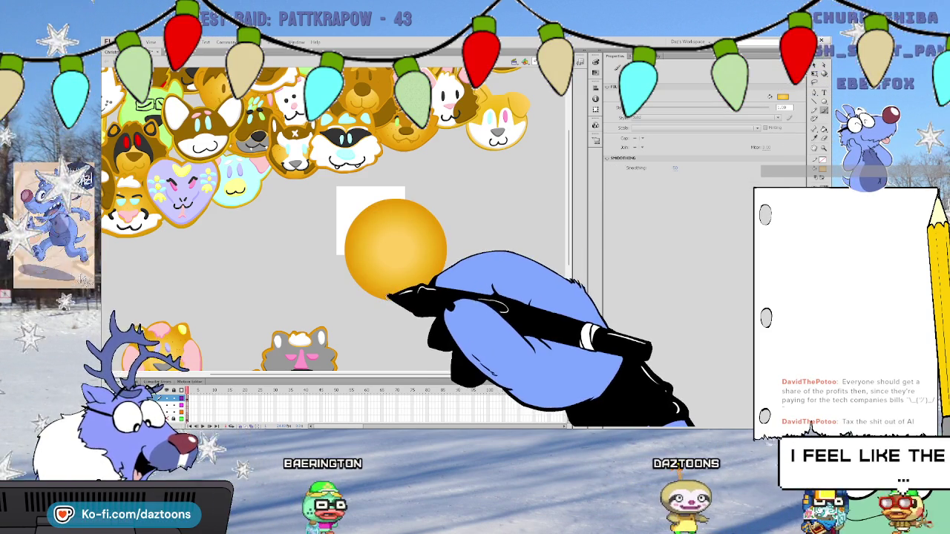
left_click(346, 254)
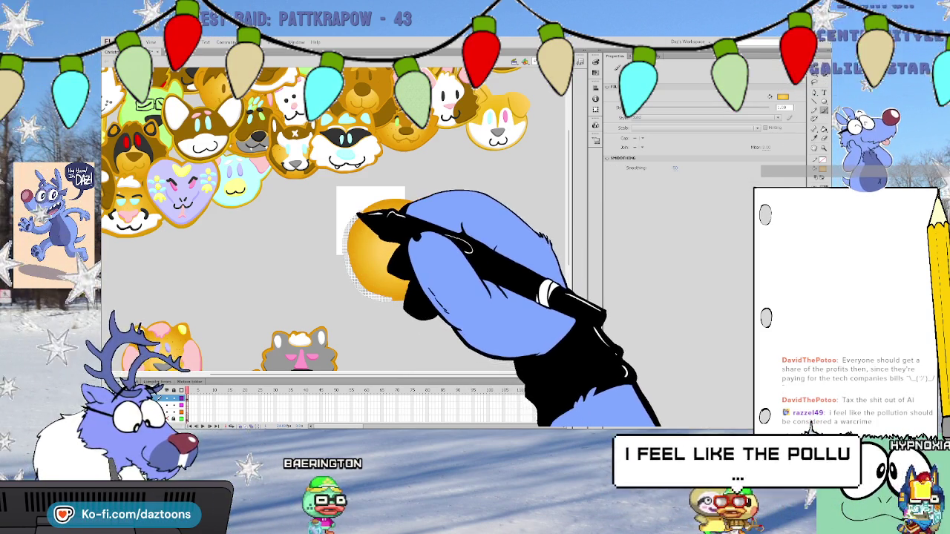
left_click_drag(346, 254, 439, 218)
left_click(440, 217)
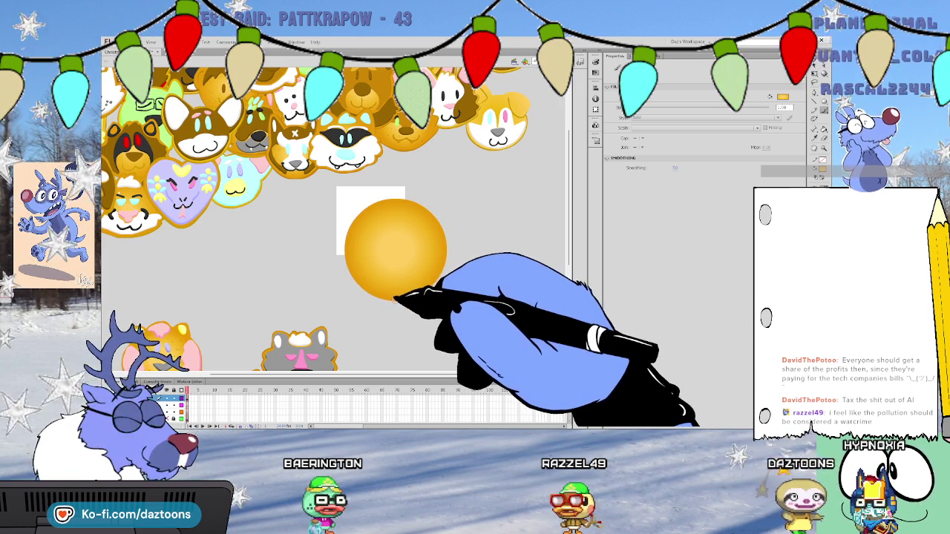
left_click(347, 244)
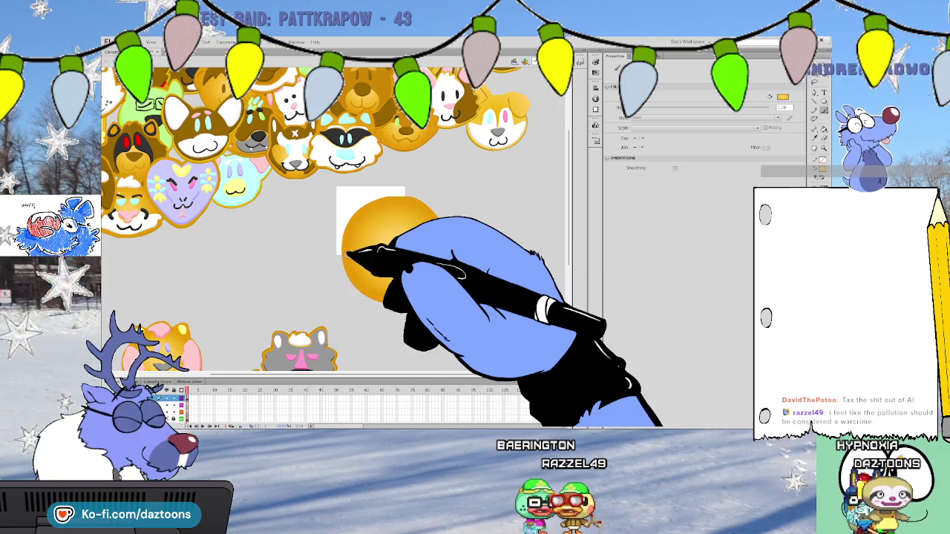
Try pale trial strokes across the top of the gold circle
key("n")
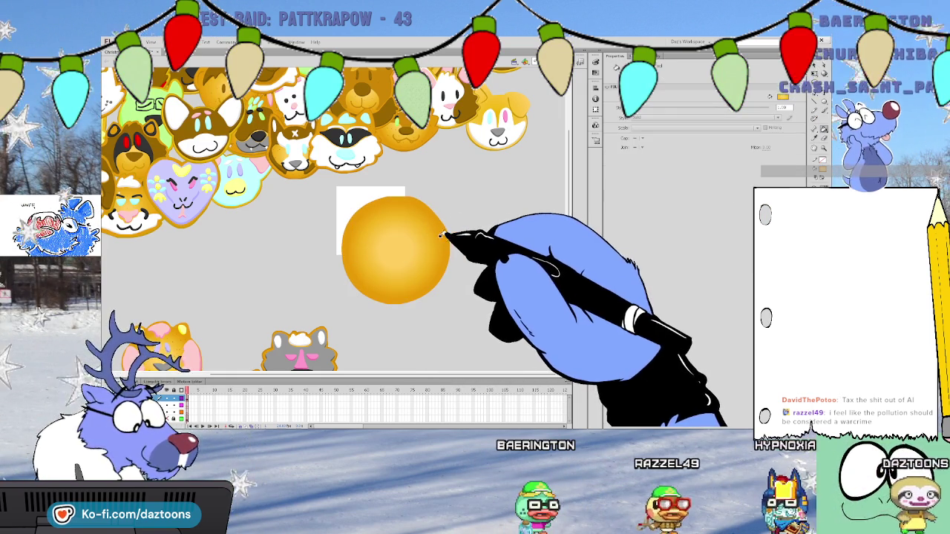
left_click(812, 68)
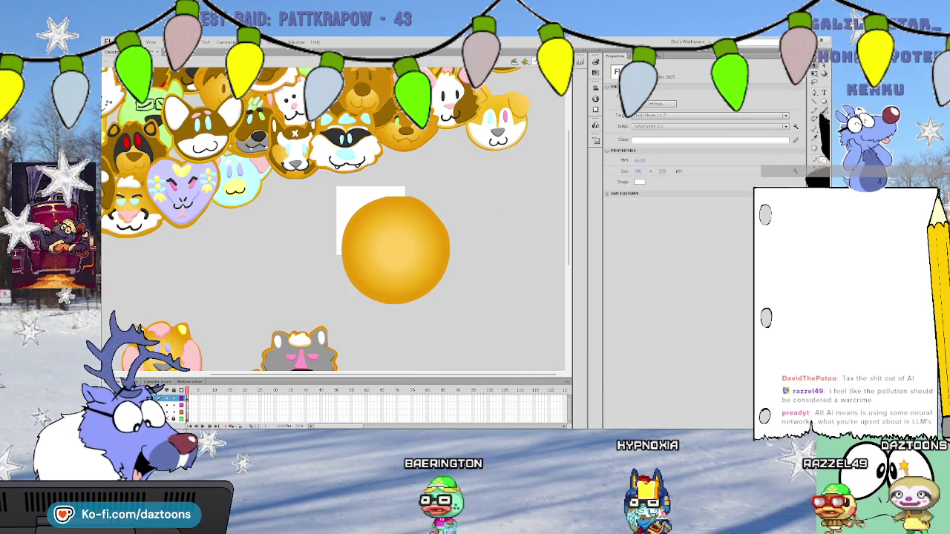
key("y")
mouse_move(400, 201)
left_mouse_down()
mouse_move(432, 211)
mouse_move(445, 237)
mouse_move(430, 288)
mouse_move(345, 287)
mouse_move(362, 274)
left_mouse_up()
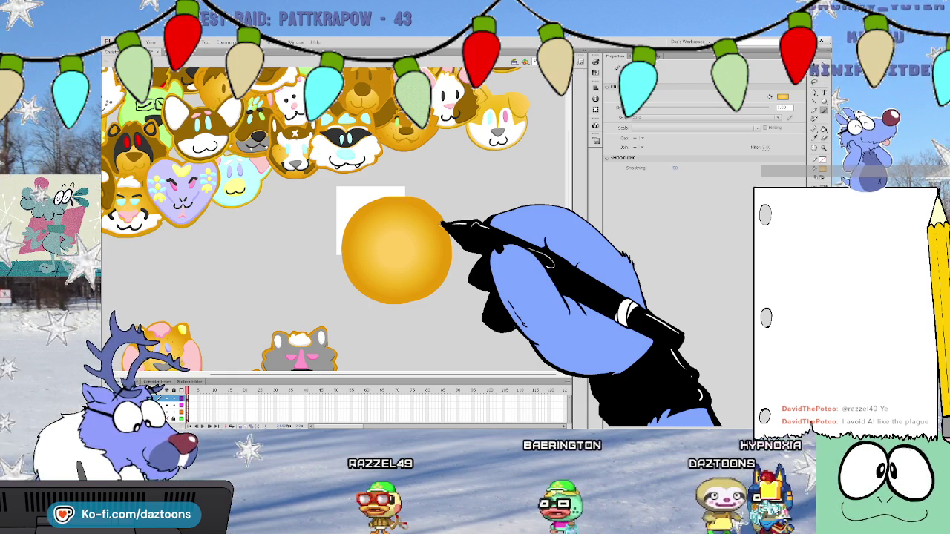
mouse_move(401, 199)
left_mouse_down()
mouse_move(349, 219)
mouse_move(371, 201)
left_mouse_up()
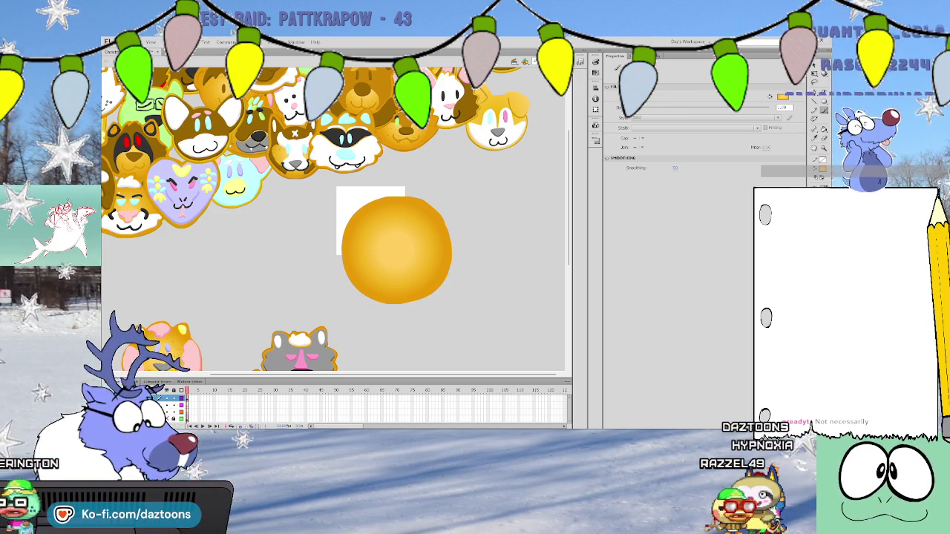
Brush pointed ears onto the gold cookie head and fill them with orange
key("n")
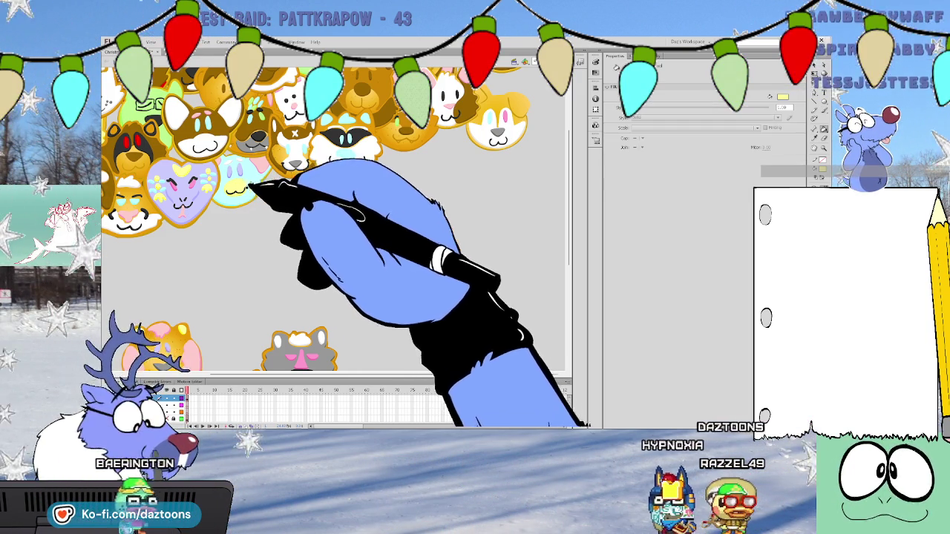
key("ctrl+v")
key("b")
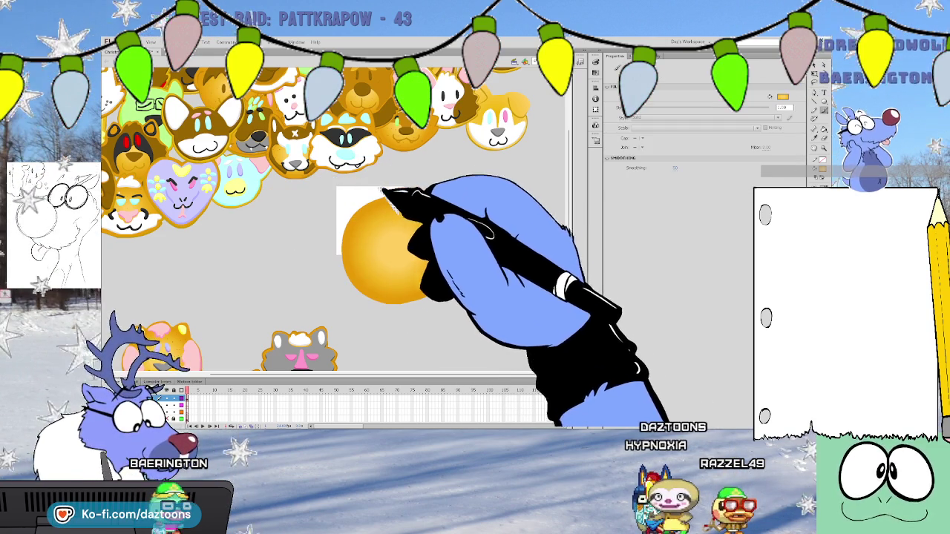
left_click_drag(350, 212, 438, 199)
key("v")
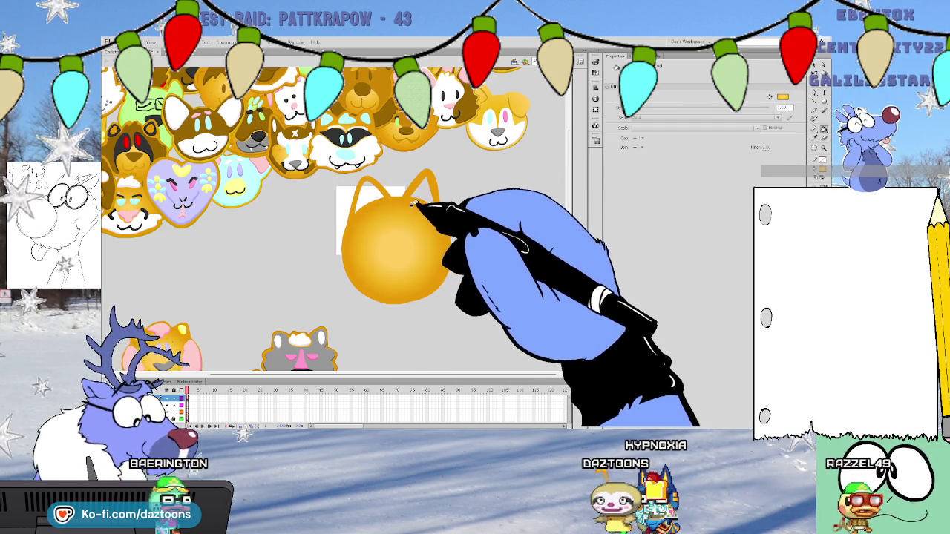
key("b")
left_click_drag(356, 195, 393, 190)
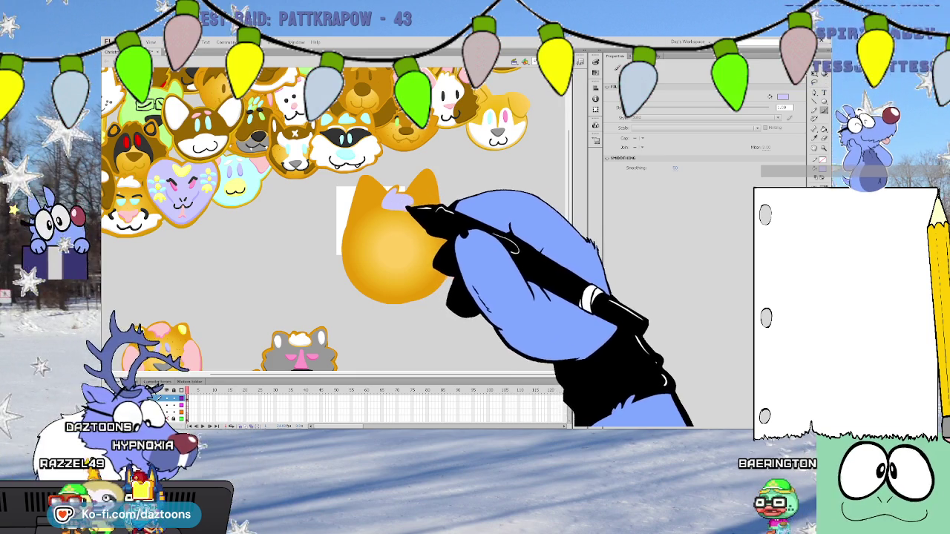
Enlarge the left ear's lavender patch and add a pale yellow highlight to it
mouse_move(386, 205)
left_mouse_down()
mouse_move(410, 215)
mouse_move(402, 213)
left_mouse_up()
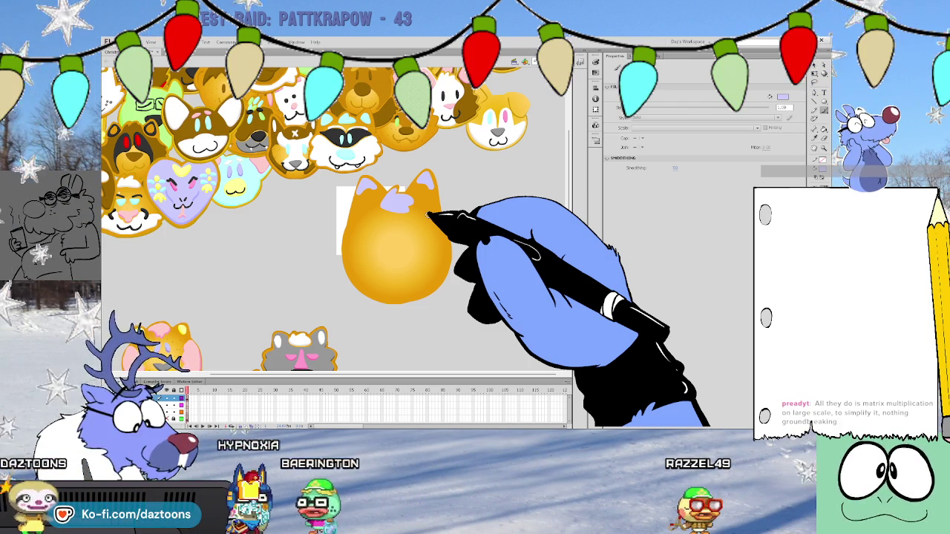
left_click(238, 187)
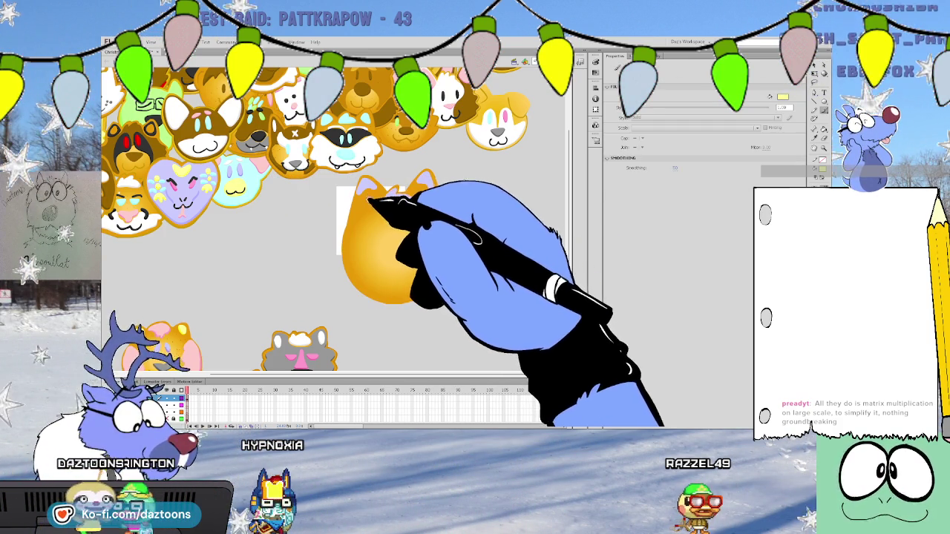
left_click_drag(366, 192, 374, 195)
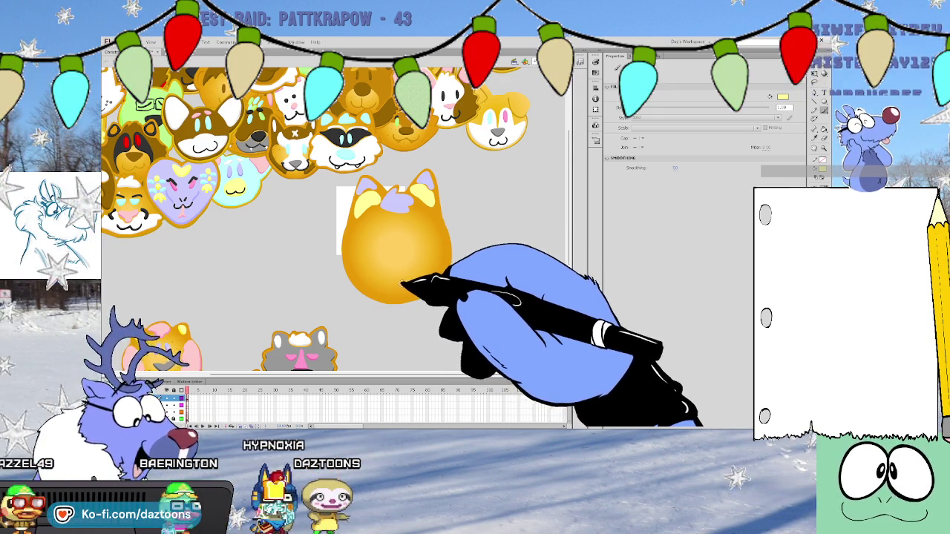
Undo a stray pale yellow stroke on the head's left side and sample the head's gold
left_click_drag(393, 290, 371, 256)
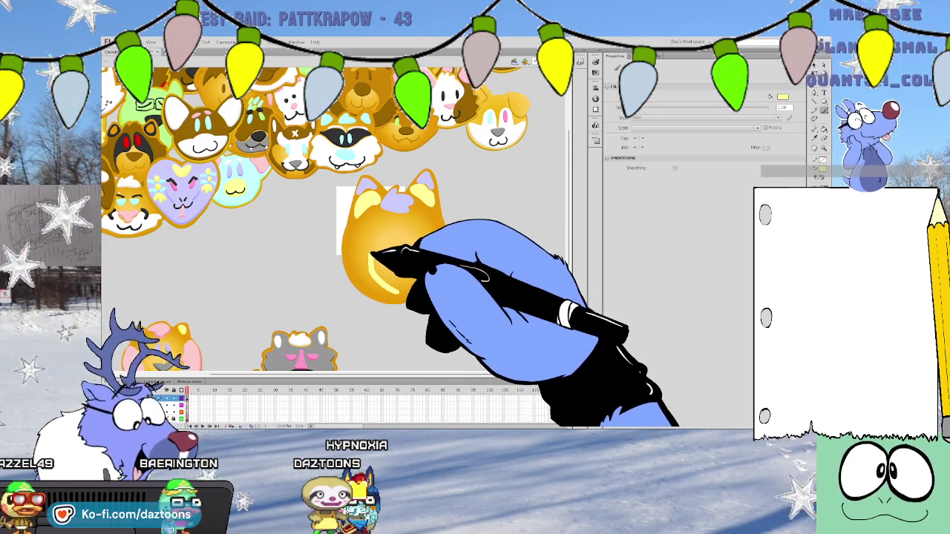
key("i")
left_click(378, 275)
left_click(371, 249)
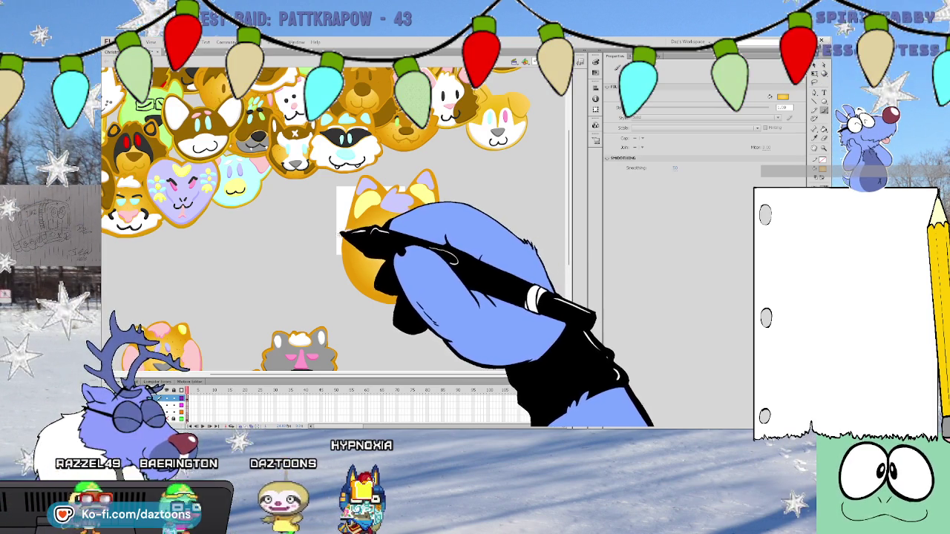
Brush gold fur tufts over the head, along its right edge and around the lower head
mouse_move(343, 250)
left_mouse_down()
mouse_move(328, 265)
mouse_move(434, 297)
left_mouse_up()
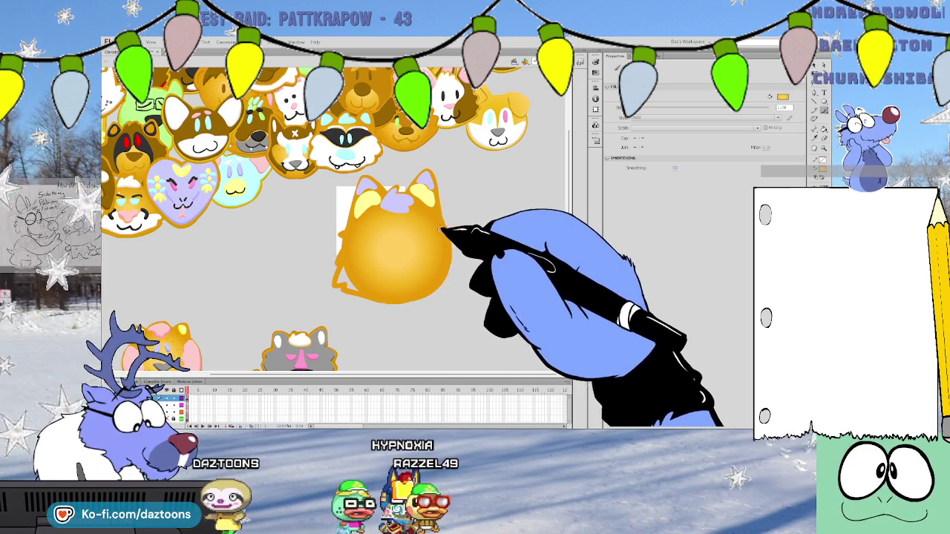
left_click_drag(451, 223, 448, 267)
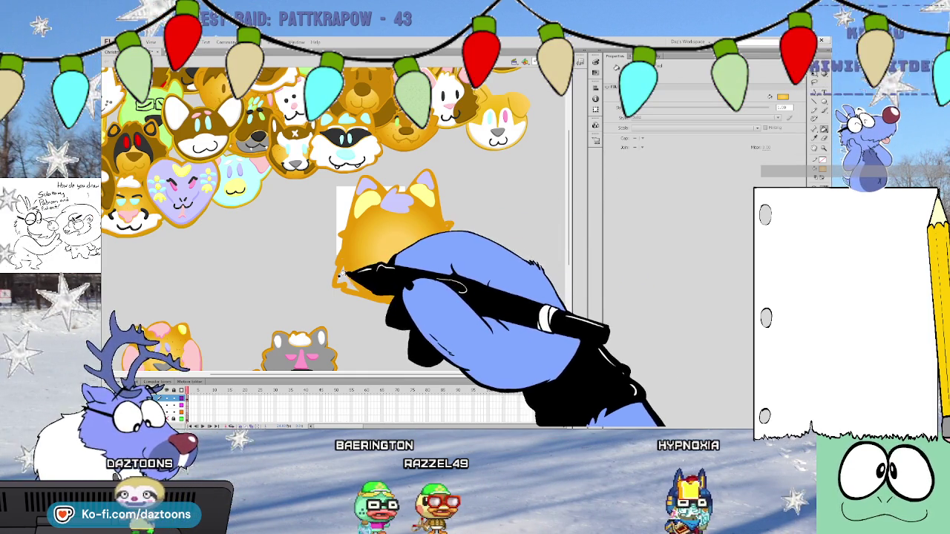
left_click_drag(342, 275, 435, 223)
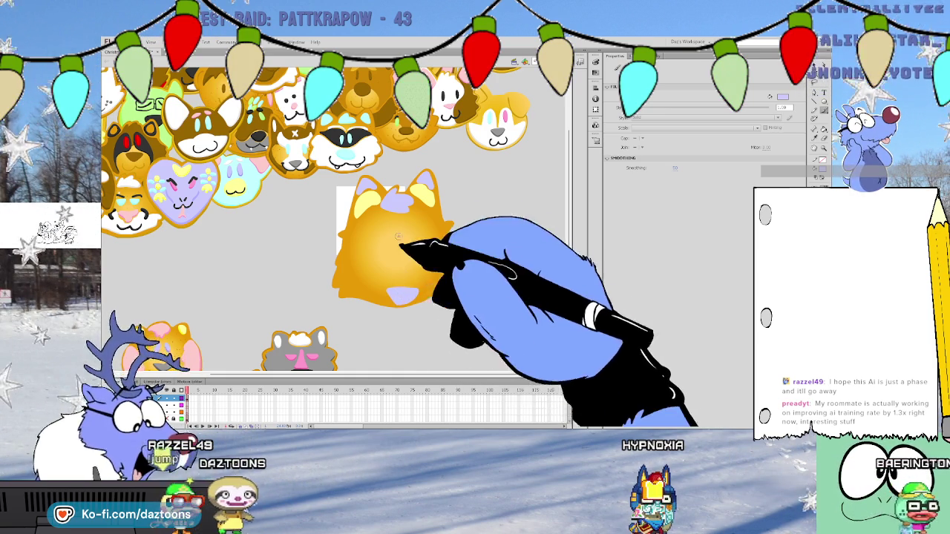
Brush a black nose shape and a light yellow highlight along the left cheek
left_click(245, 154)
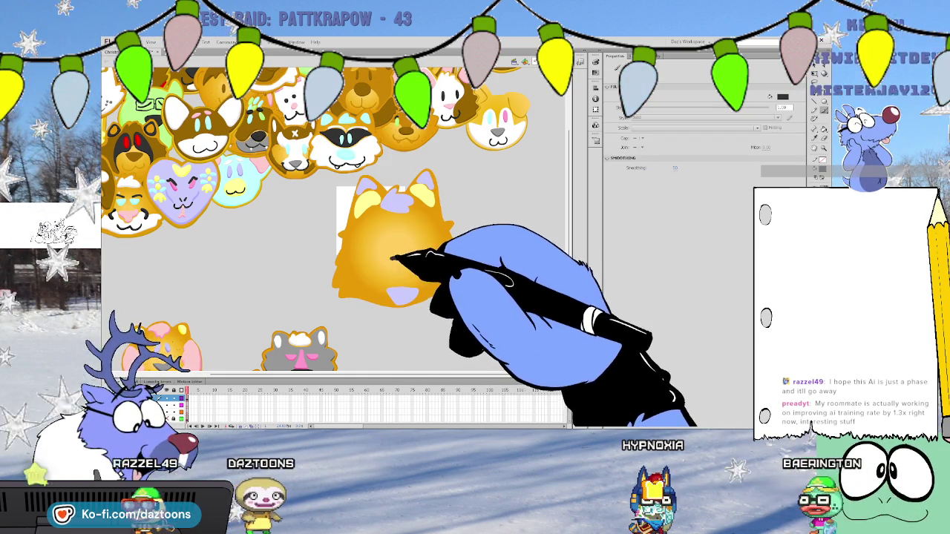
left_click_drag(405, 270, 390, 268)
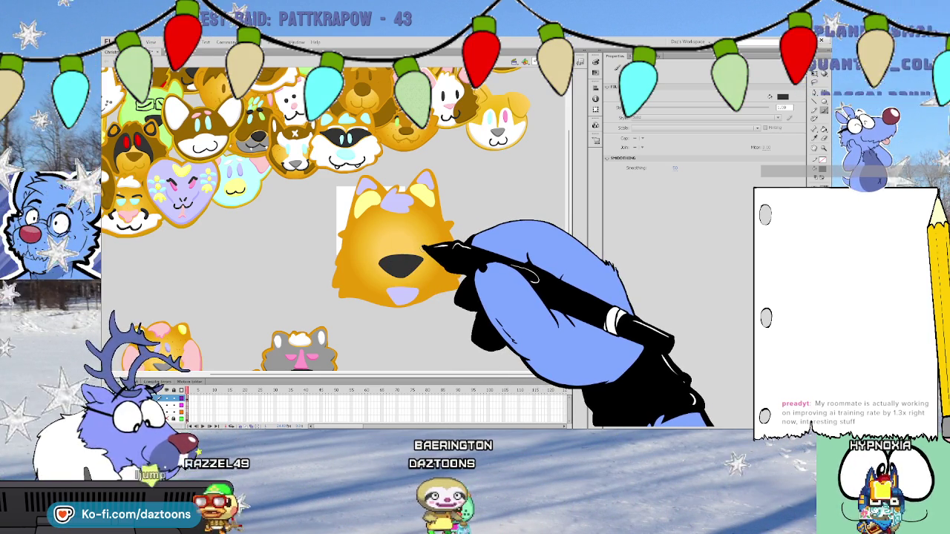
left_click(360, 201)
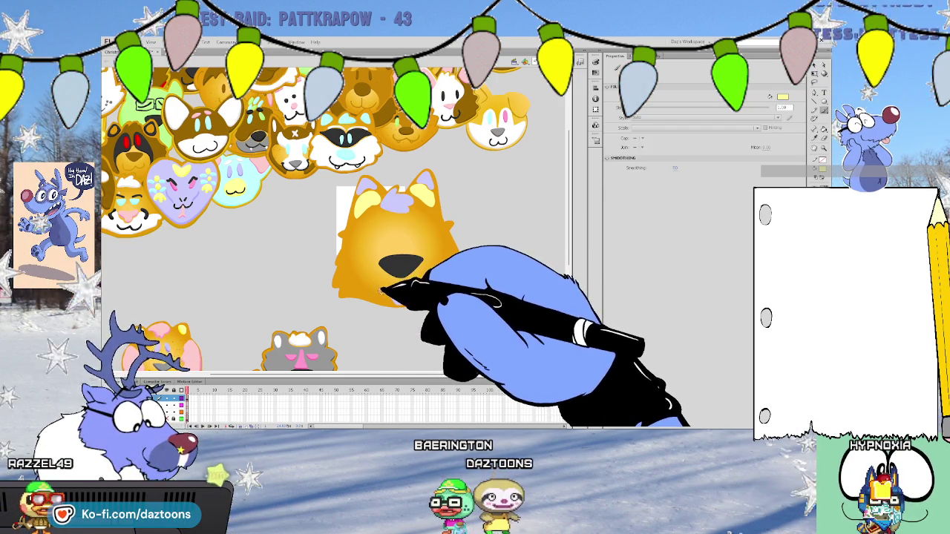
left_click_drag(368, 288, 361, 252)
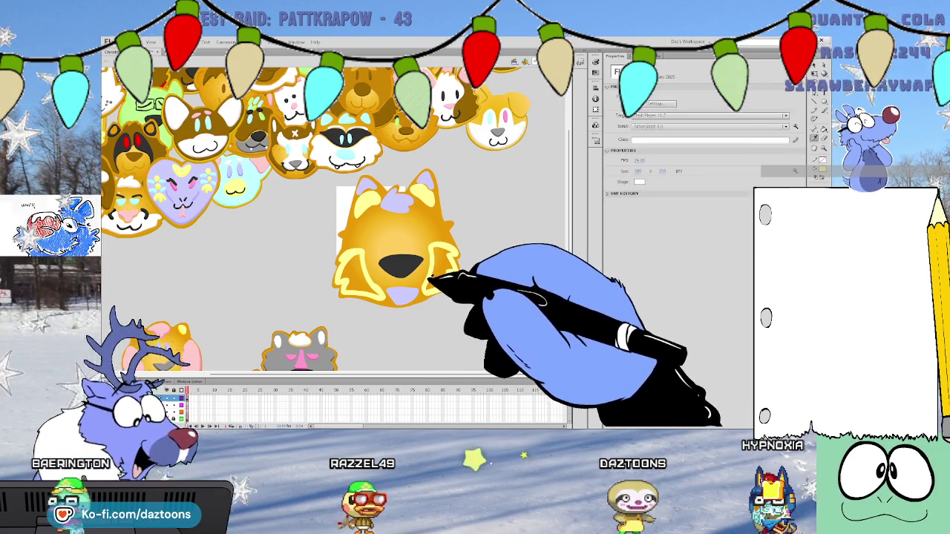
Fill the left cheek light yellow, then brush darker orange shading across the face
key("k")
left_click(381, 257)
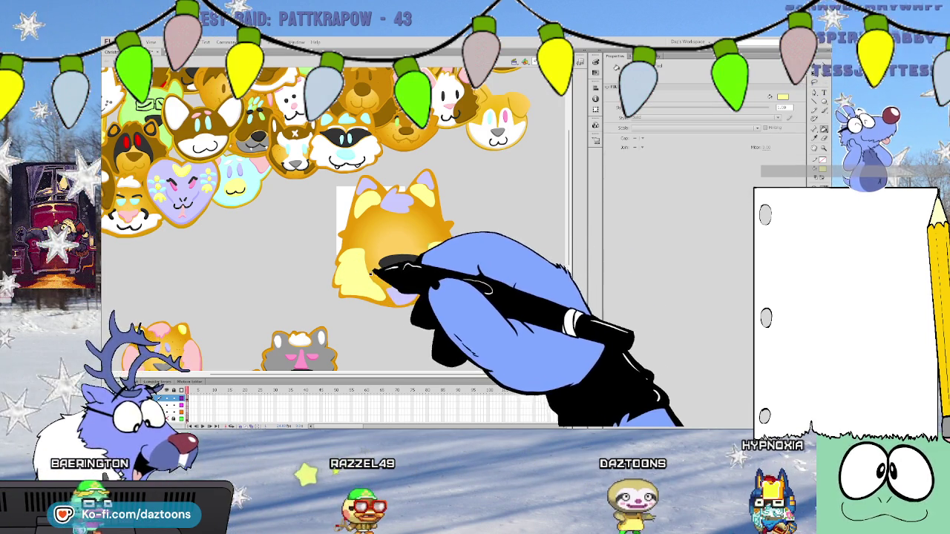
key("i")
left_click(371, 259)
key("b")
mouse_move(359, 243)
left_mouse_down()
mouse_move(339, 255)
mouse_move(380, 283)
left_mouse_up()
Sample the cheek's light yellow and paint more fur on the lower-left face
key("i")
left_click(367, 295)
mouse_move(368, 294)
left_mouse_down()
mouse_move(348, 259)
mouse_move(357, 249)
left_mouse_up()
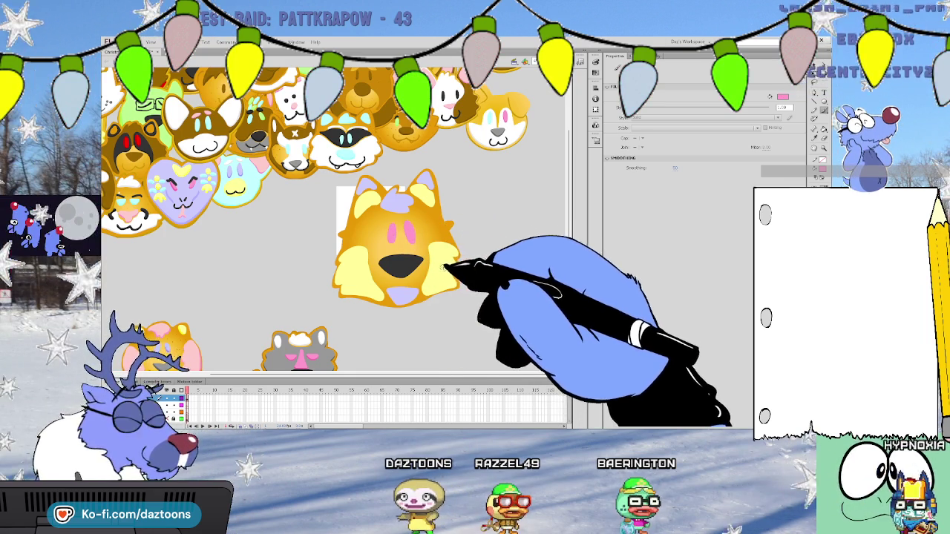
Draw a black mouth line under the nose, then select and check the nose shape
left_click(385, 272)
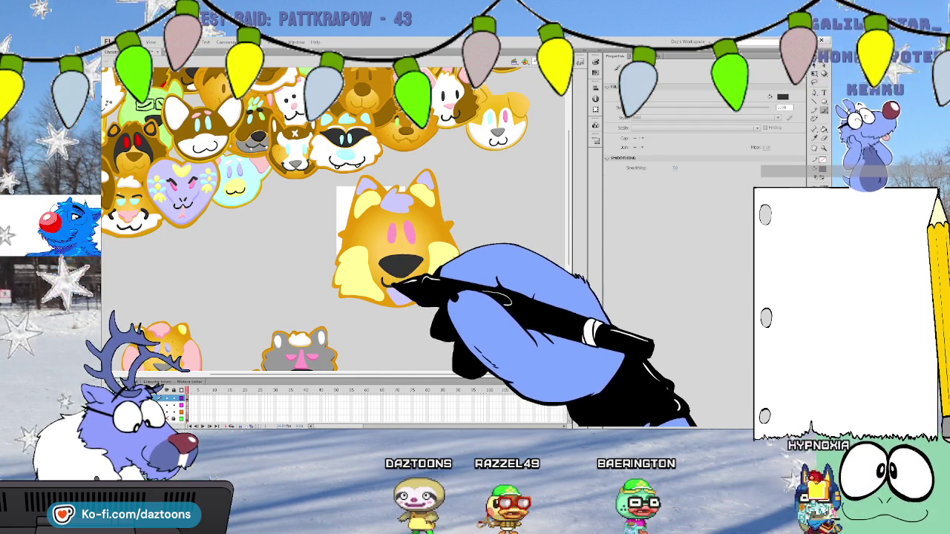
left_click_drag(383, 282, 424, 277)
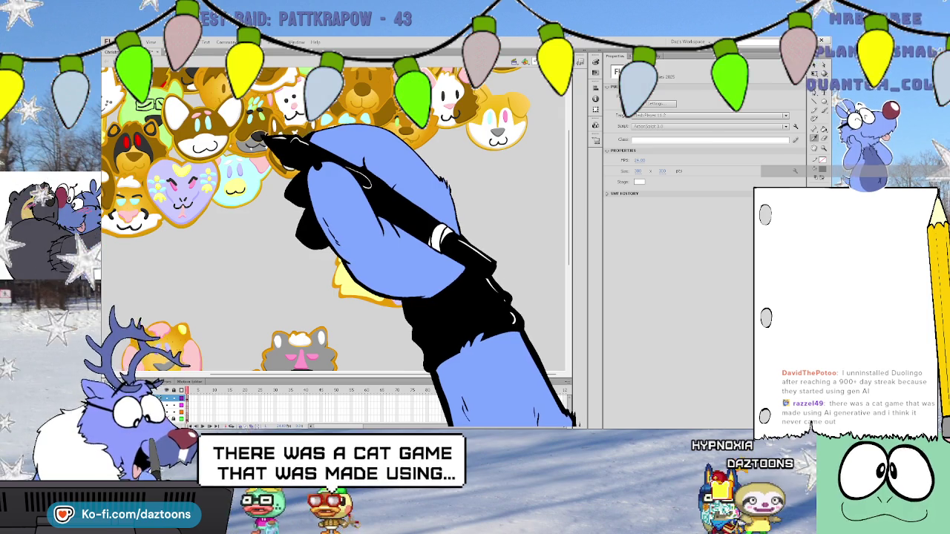
left_click(402, 265)
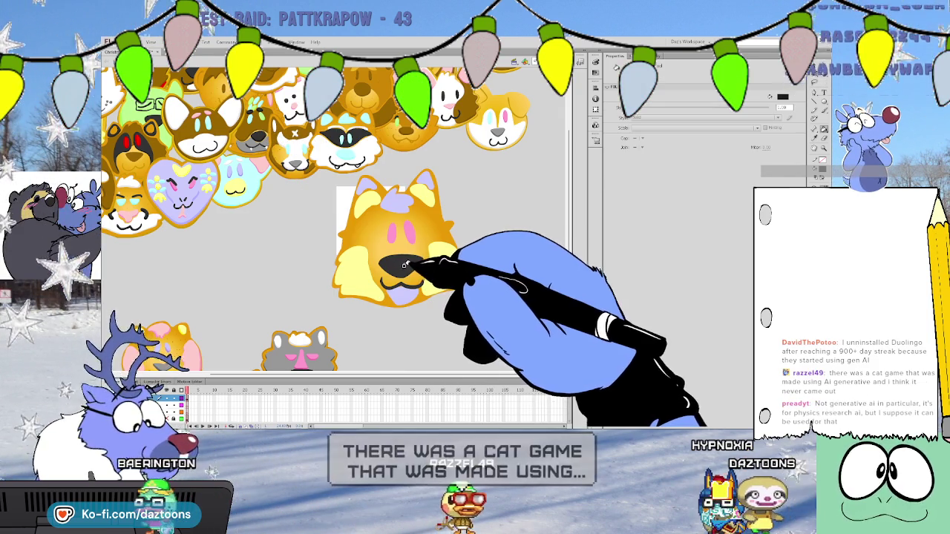
left_click(402, 265)
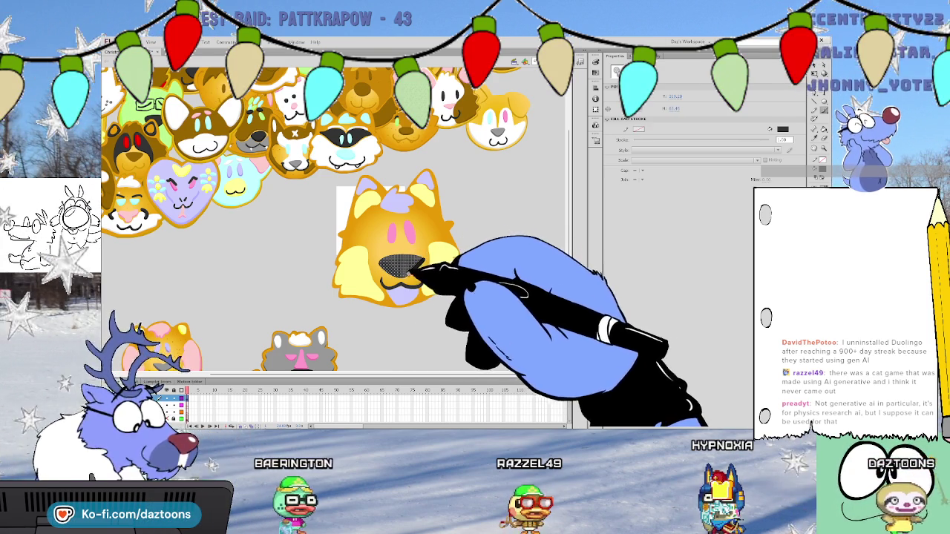
key("y")
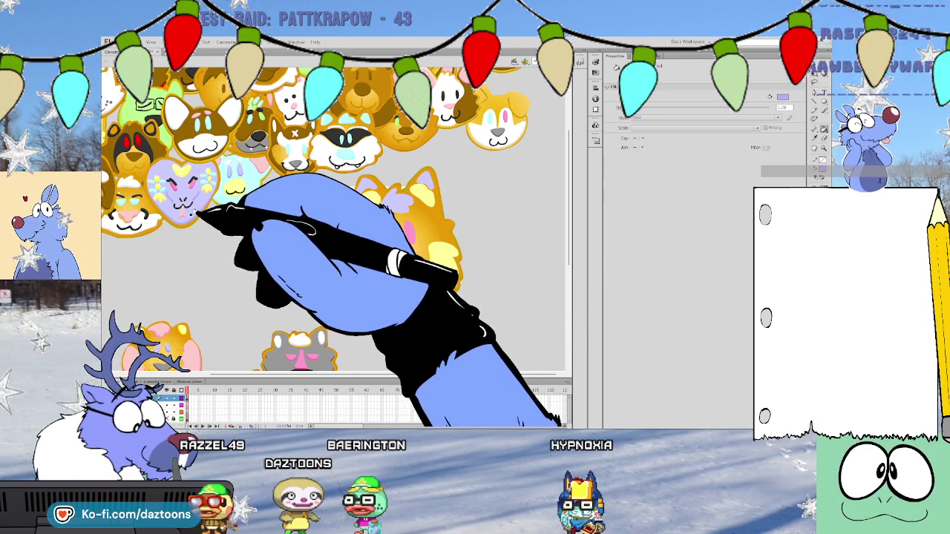
Select the fox head's ear, ear-tip and eye-area fur shapes one by one for adjustment
left_click(415, 295)
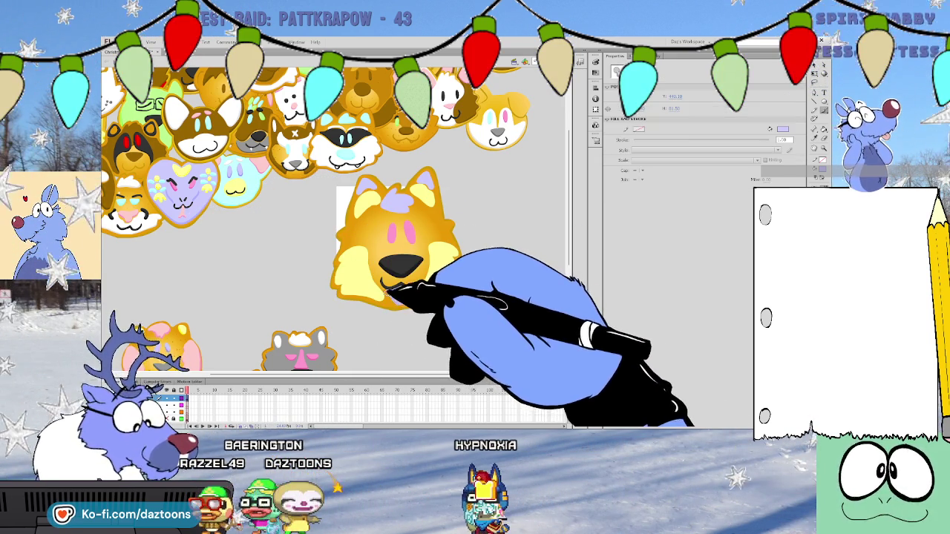
key("b")
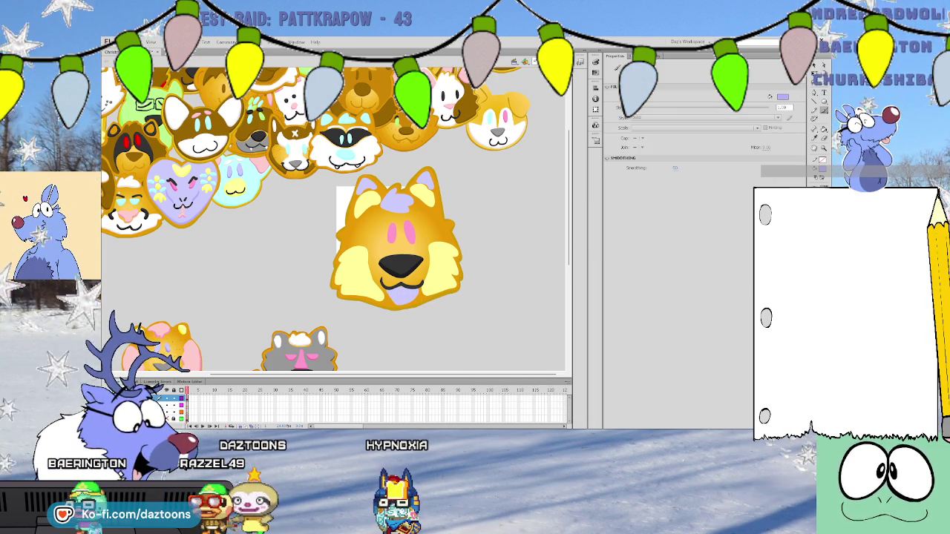
key("v")
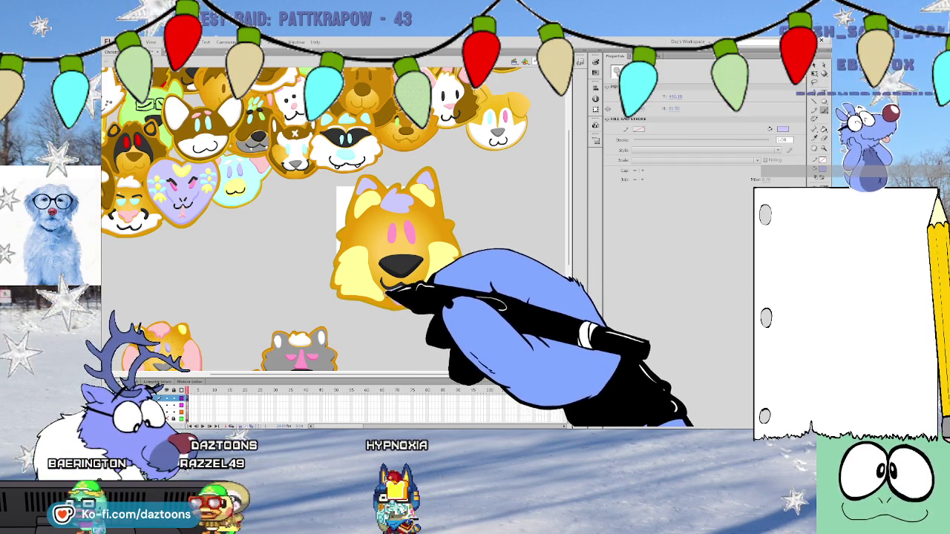
left_click(381, 204)
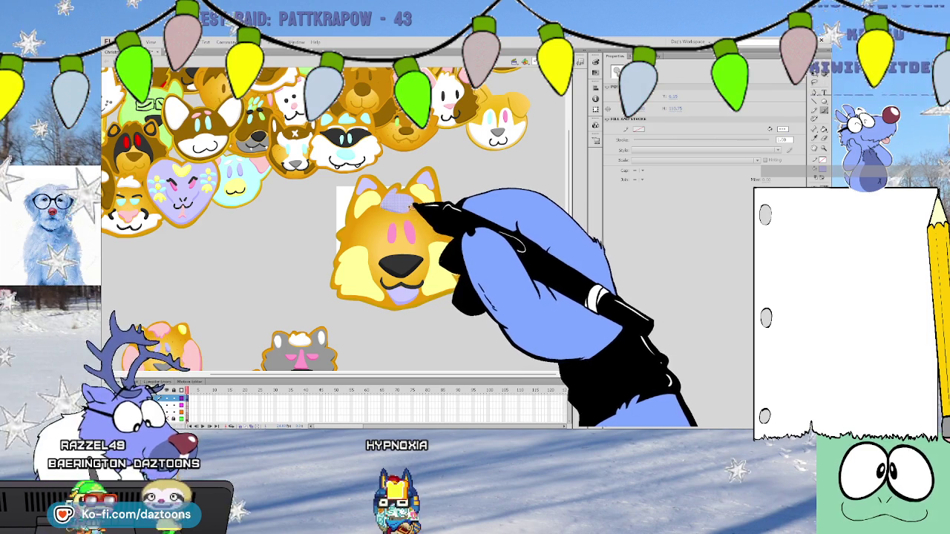
left_click(415, 214)
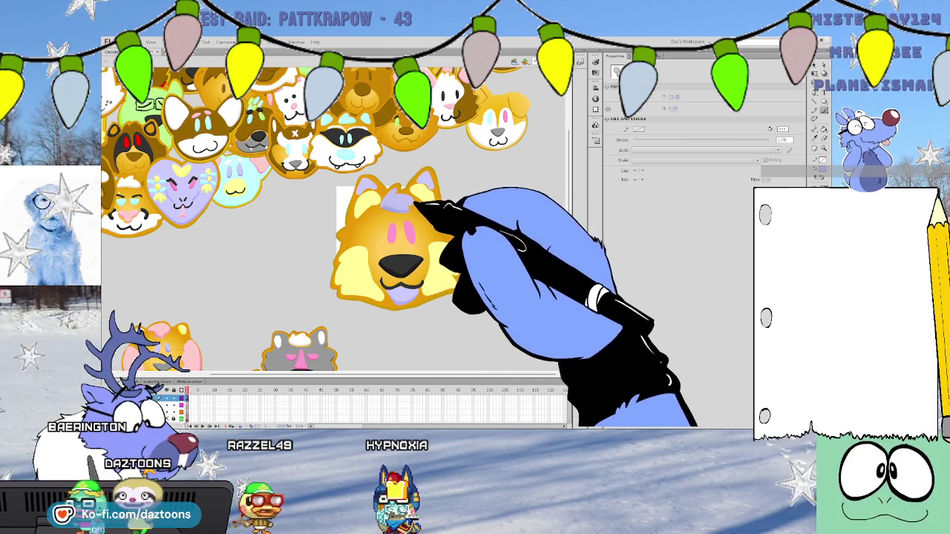
left_click(428, 195)
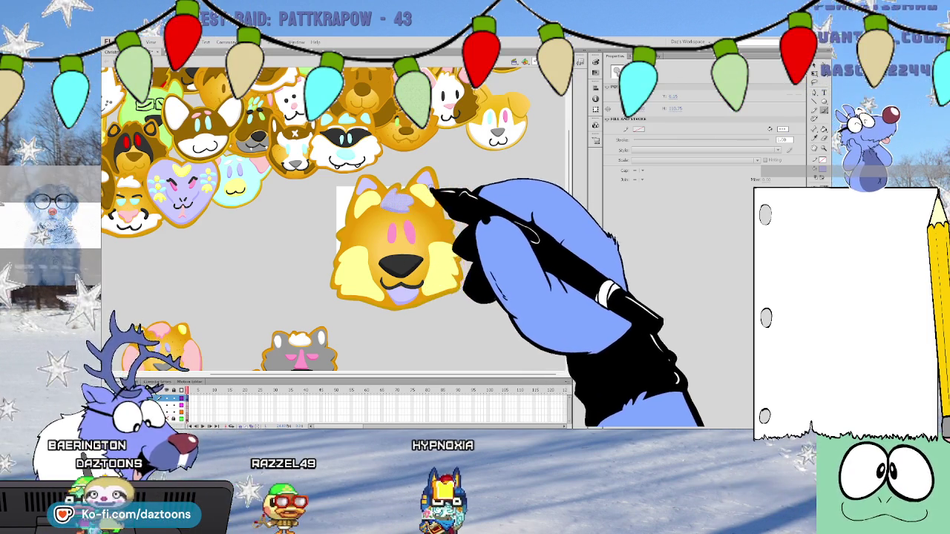
left_click(429, 172)
left_click(363, 192)
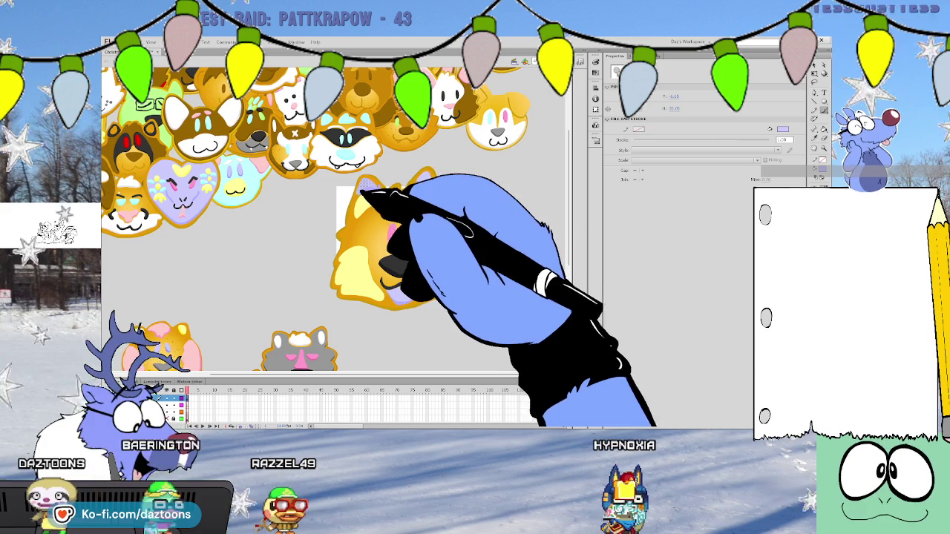
left_click(415, 239)
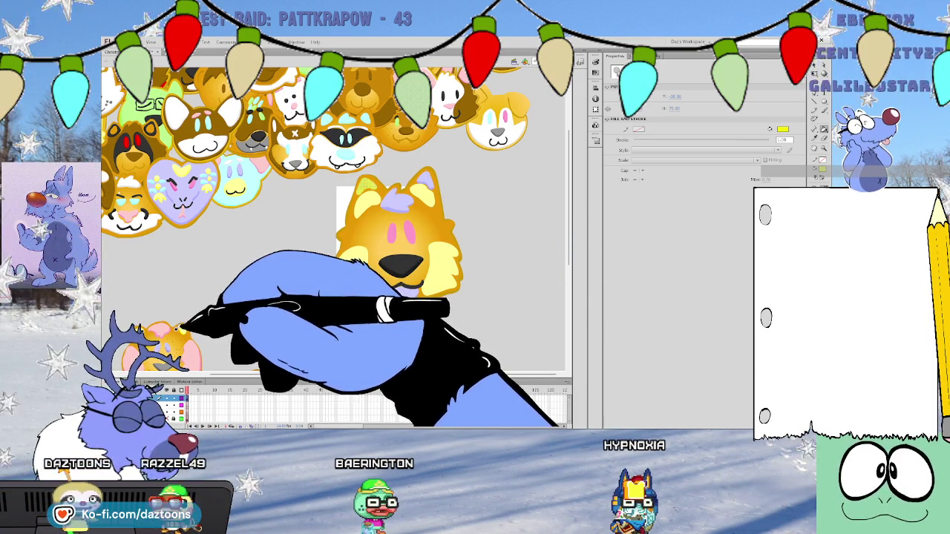
Paint pale yellow fur patches on the fox cookie's left and right cheeks
mouse_move(355, 292)
left_mouse_down()
mouse_move(339, 292)
mouse_move(375, 297)
mouse_move(340, 283)
mouse_move(343, 257)
left_mouse_up()
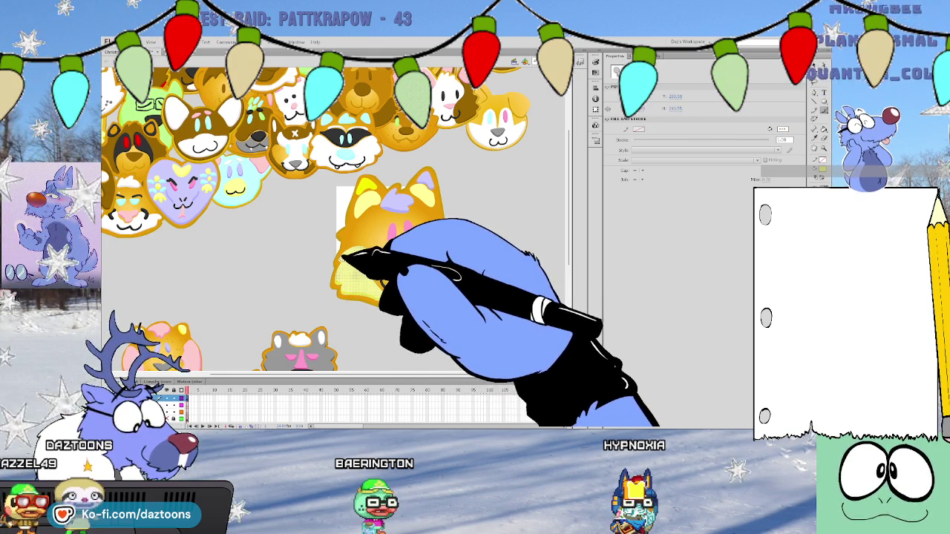
mouse_move(423, 237)
left_mouse_down()
mouse_move(434, 288)
mouse_move(449, 286)
left_mouse_up()
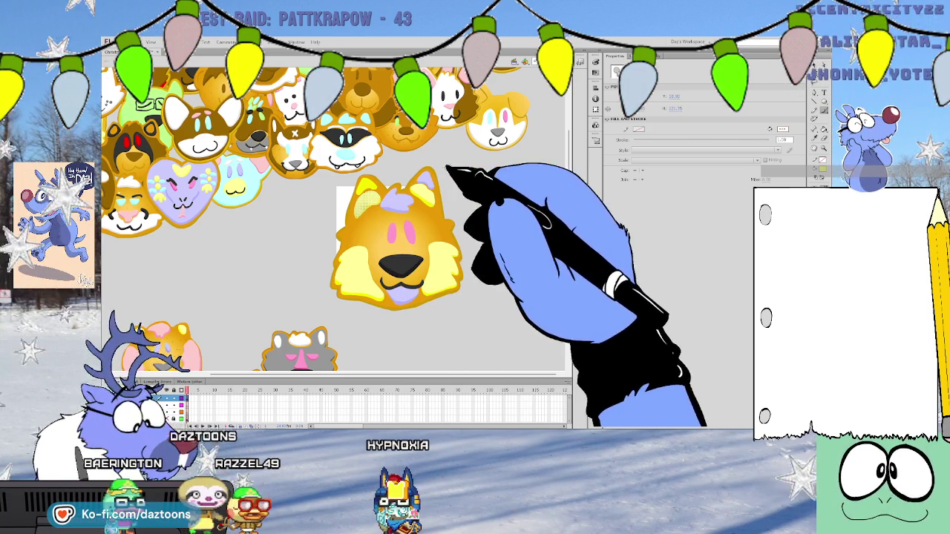
key("v")
key("y")
key("ctrl+a")
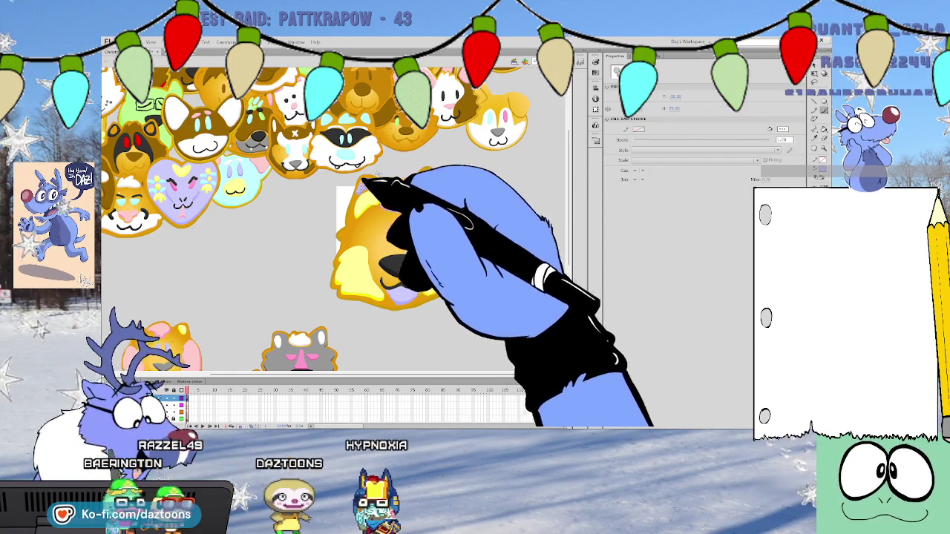
Sample the heart cookie's pink and select parts of the fox, including its right eye mark
key("y")
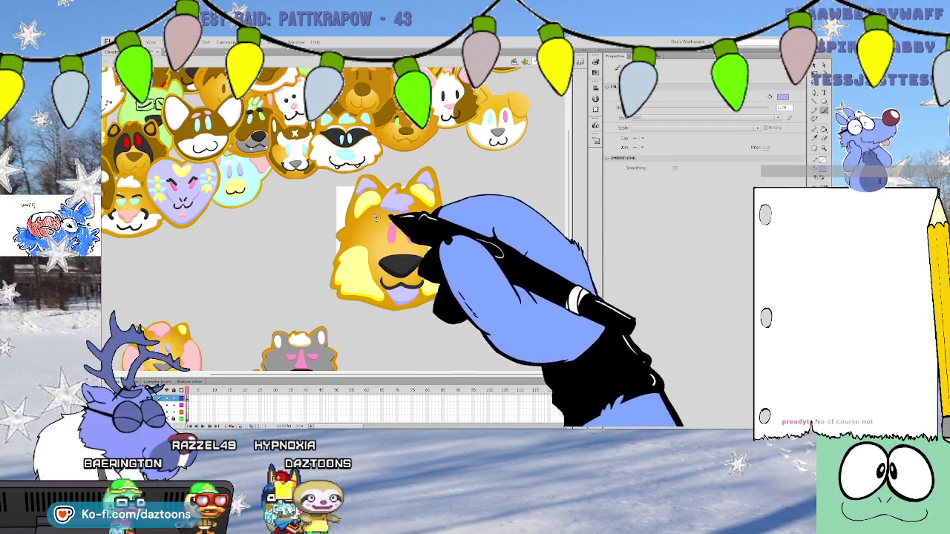
left_click(202, 180)
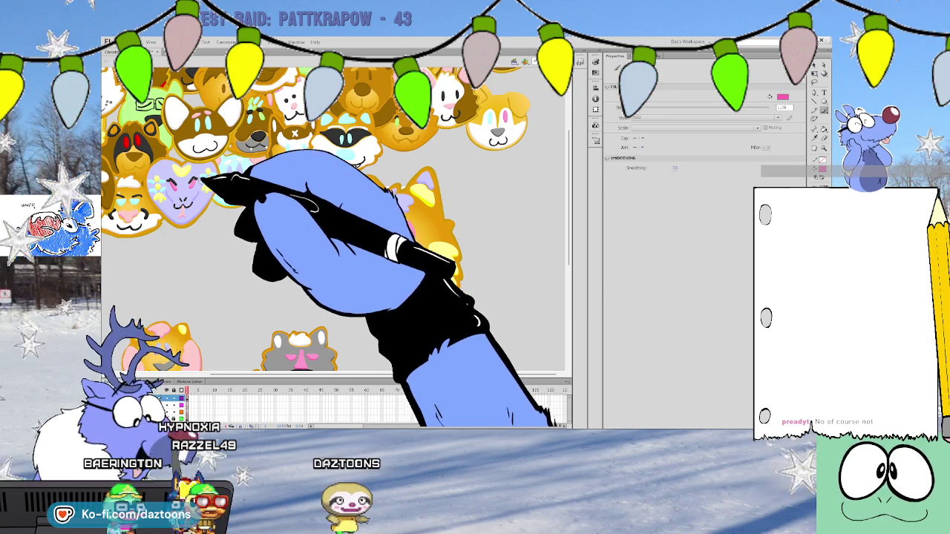
key("v")
left_click(393, 245)
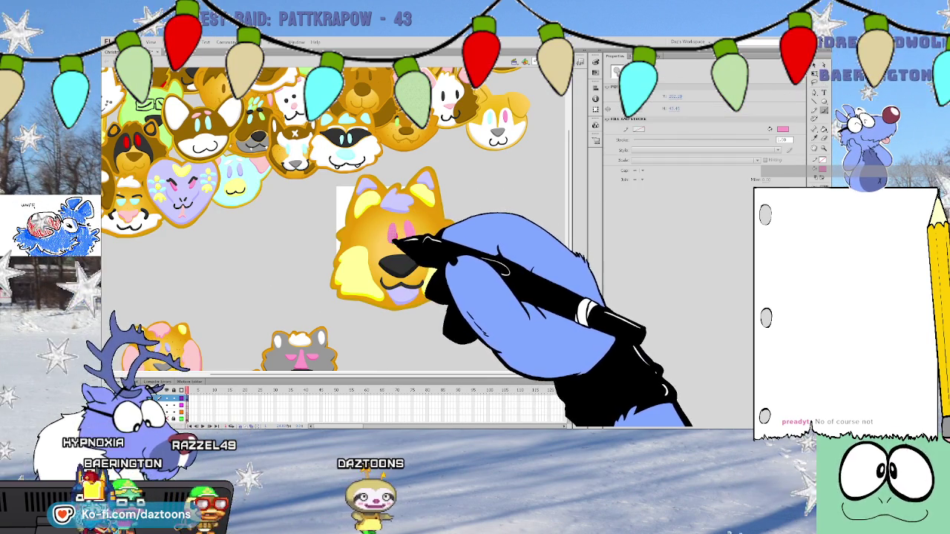
left_click(408, 233)
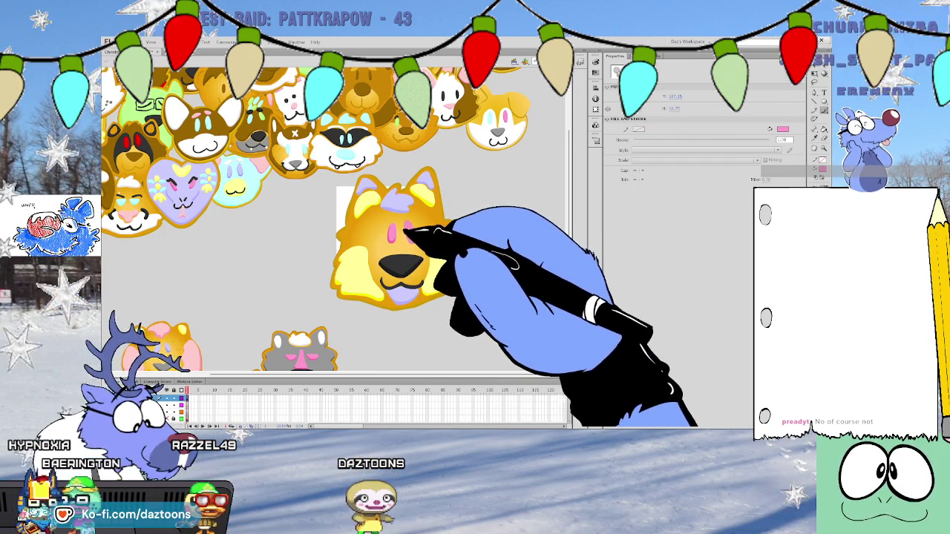
key("y")
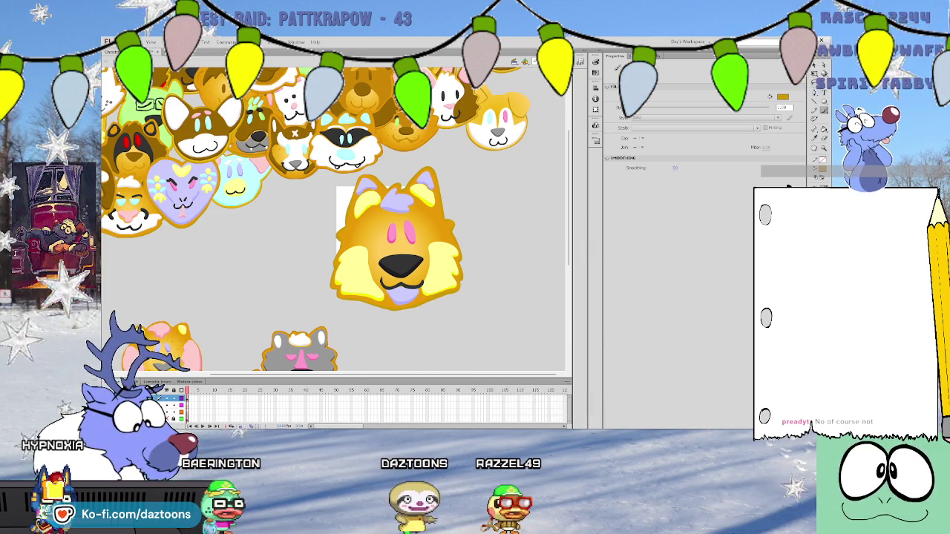
Dot three small golden brown freckles across the fox cookie's cheeks
left_click(367, 235)
left_click(374, 241)
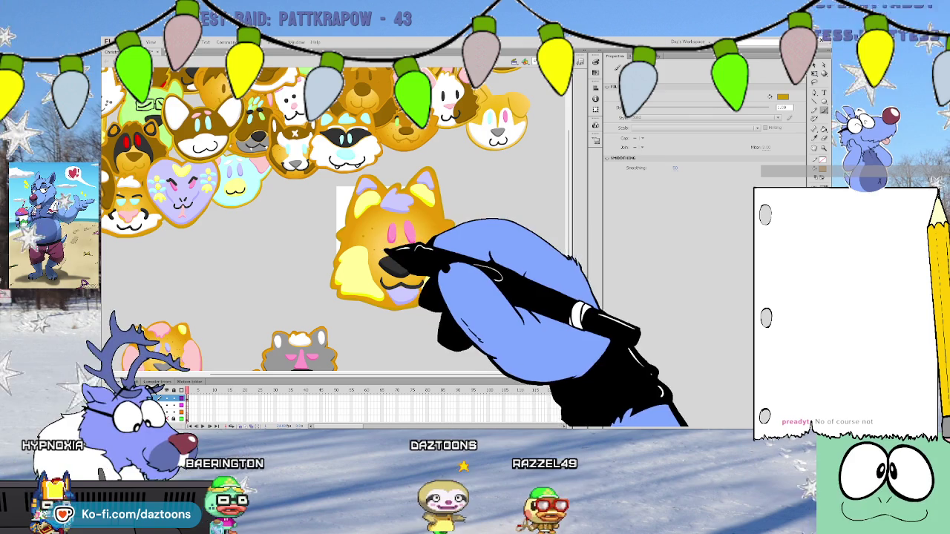
left_click(428, 239)
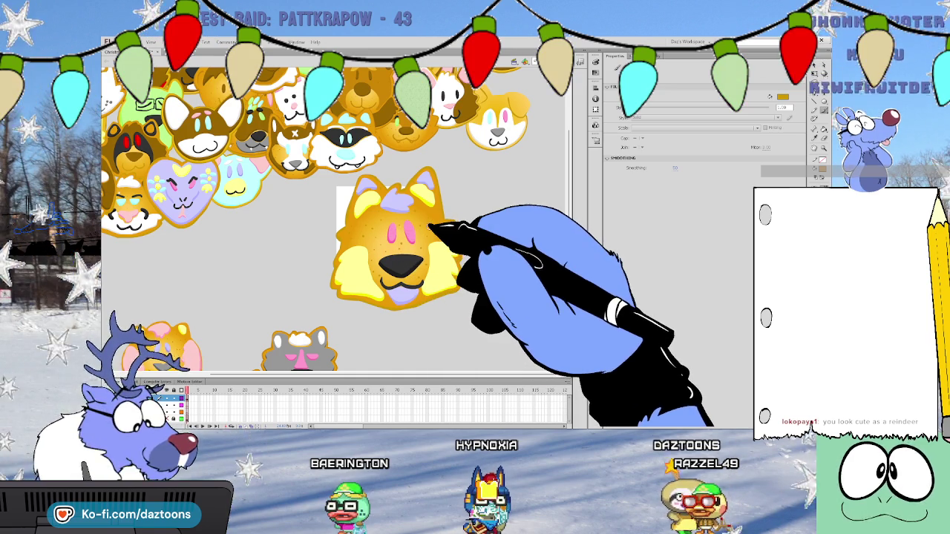
Lasso the finished golden head and move it down into the collage
key("l")
mouse_move(339, 195)
left_mouse_down()
mouse_move(355, 178)
mouse_move(403, 180)
left_mouse_up()
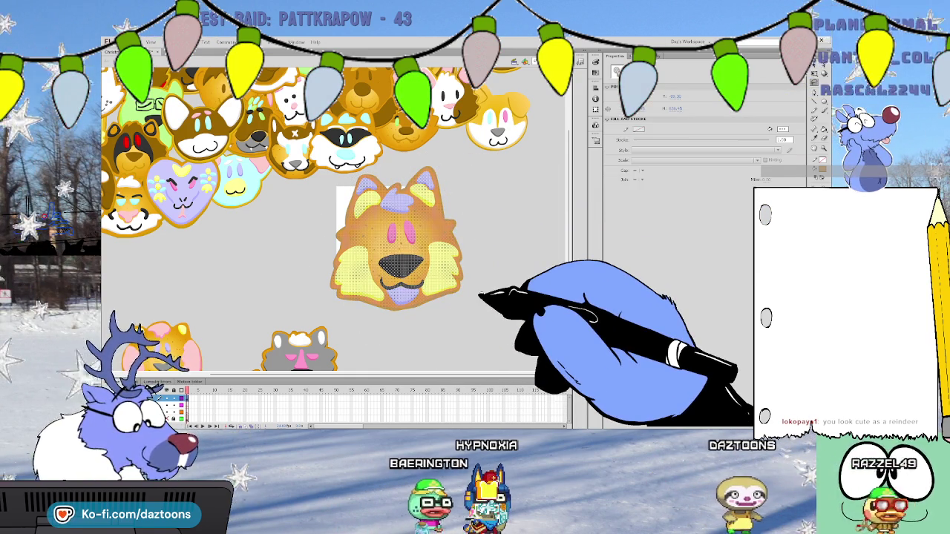
scroll(481, 295, "down", 5)
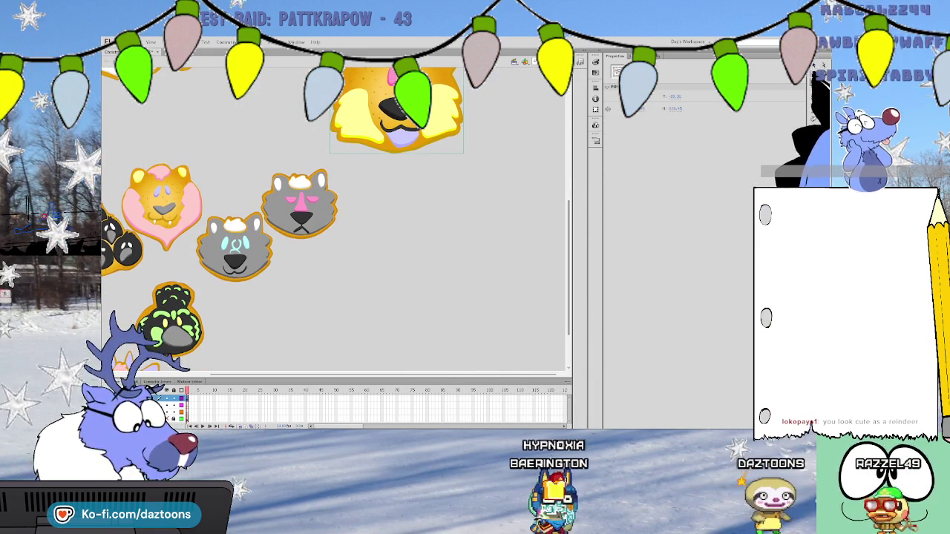
left_click_drag(460, 141, 325, 322)
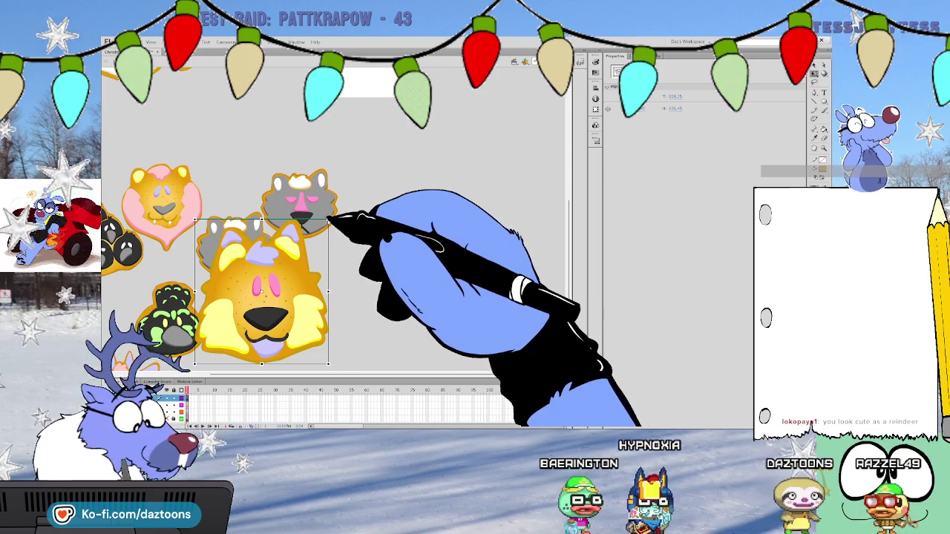
Shrink the golden head and place it just below the grey cookie head
left_click_drag(280, 292, 323, 190)
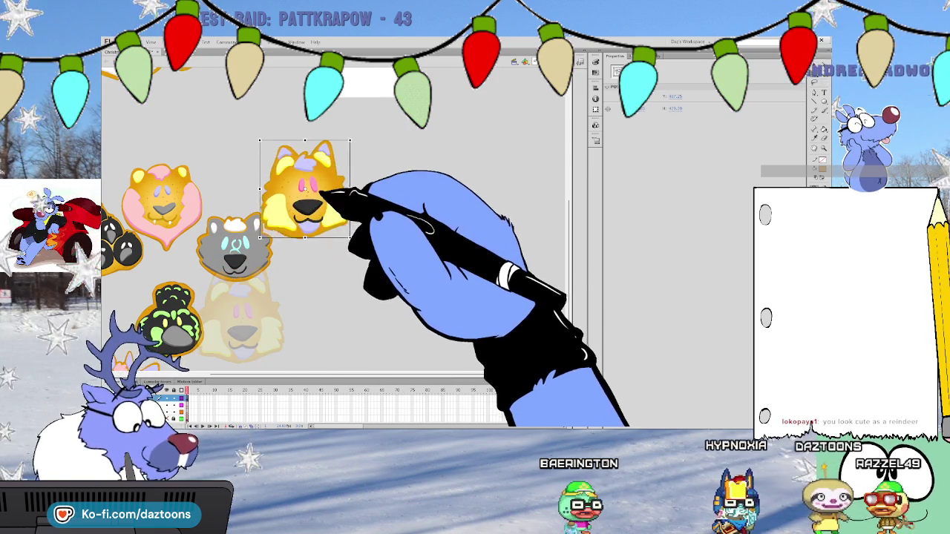
left_click_drag(349, 138, 327, 159)
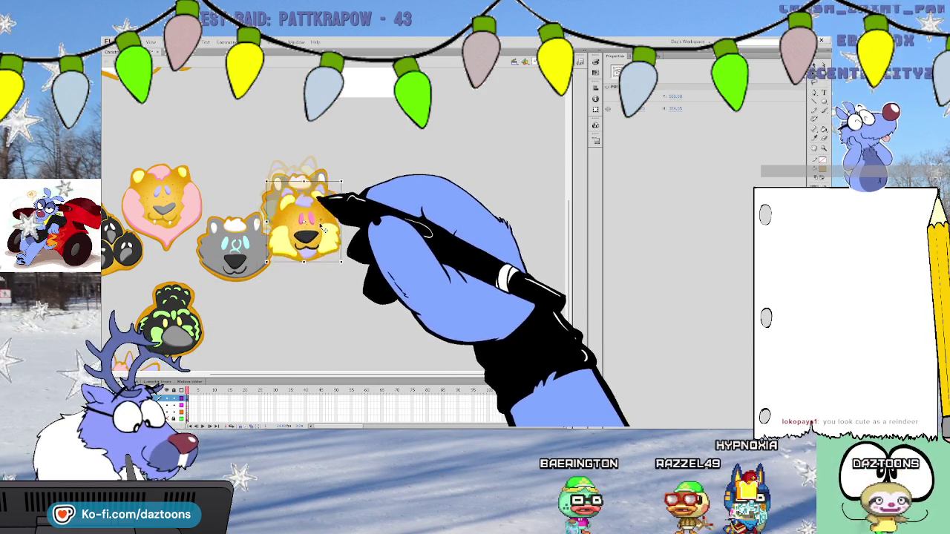
left_click_drag(312, 202, 274, 333)
left_click(348, 305)
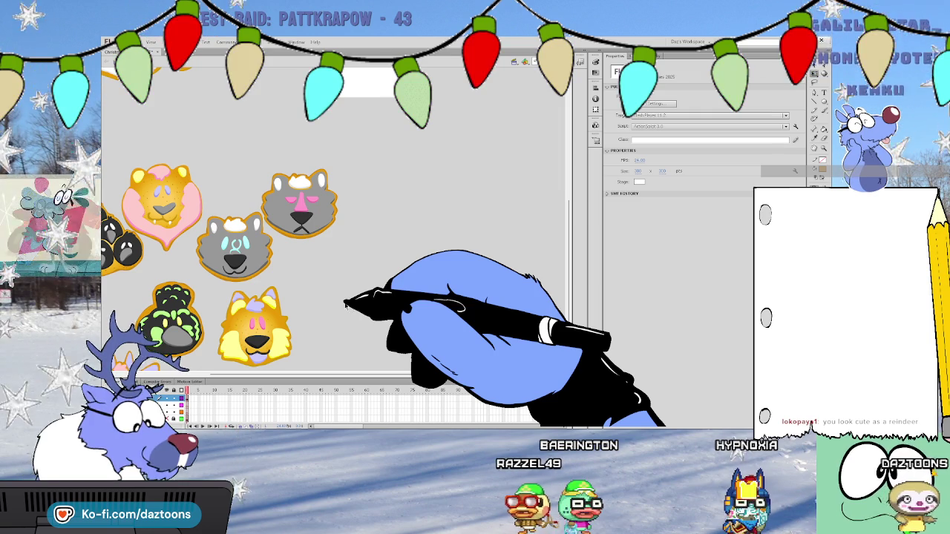
Scroll the stage up to show the cookie collage and the empty white square
left_click_drag(564, 223, 568, 169)
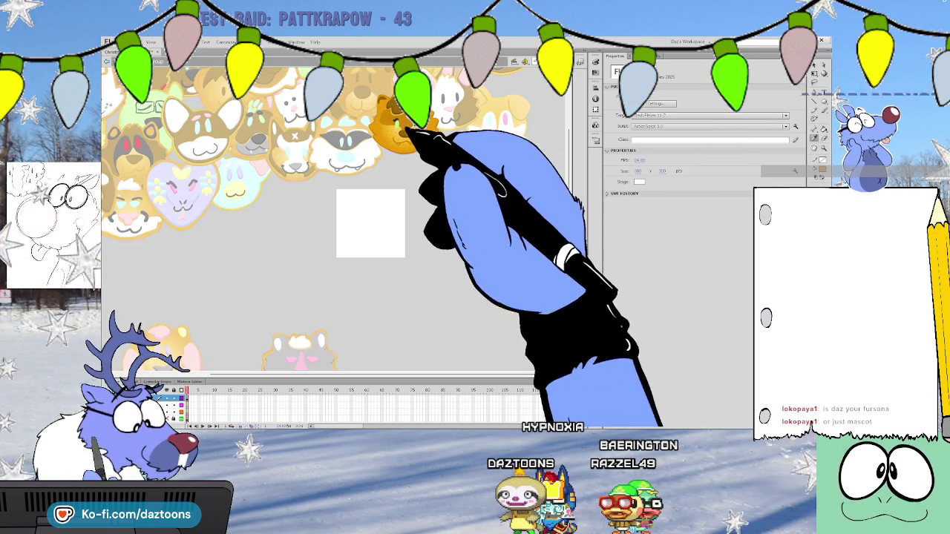
key("y")
key("v")
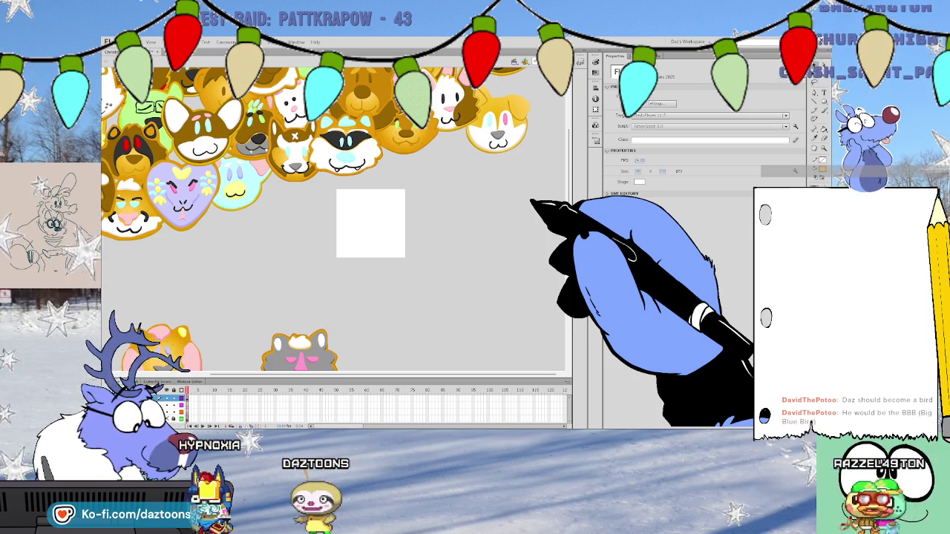
key("o")
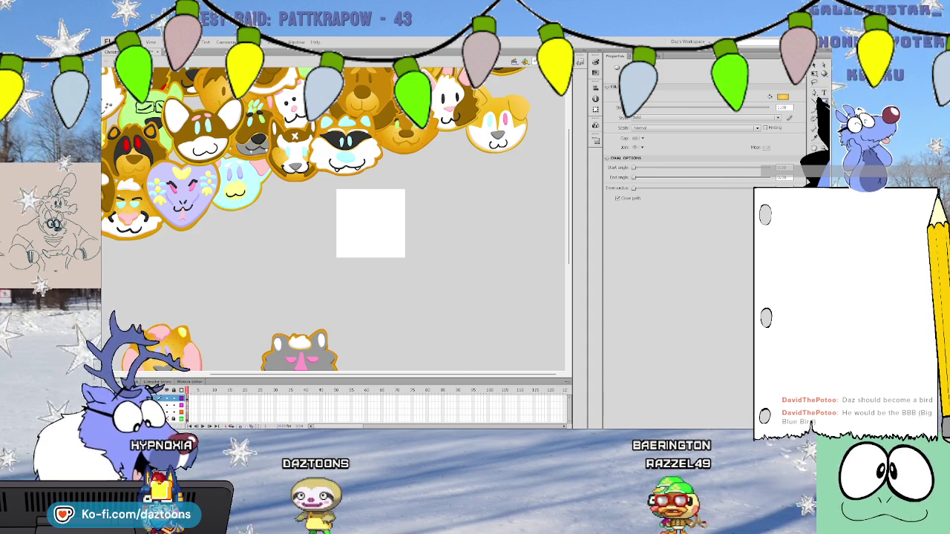
Draw a golden gradient circle over the white square and brush-tidy its top-right edge
left_click_drag(345, 208, 440, 303)
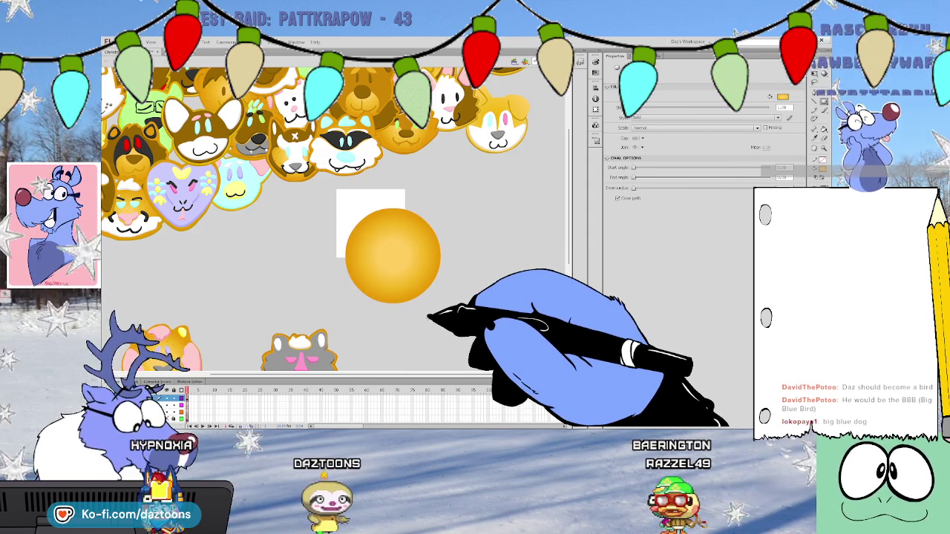
left_click(813, 68)
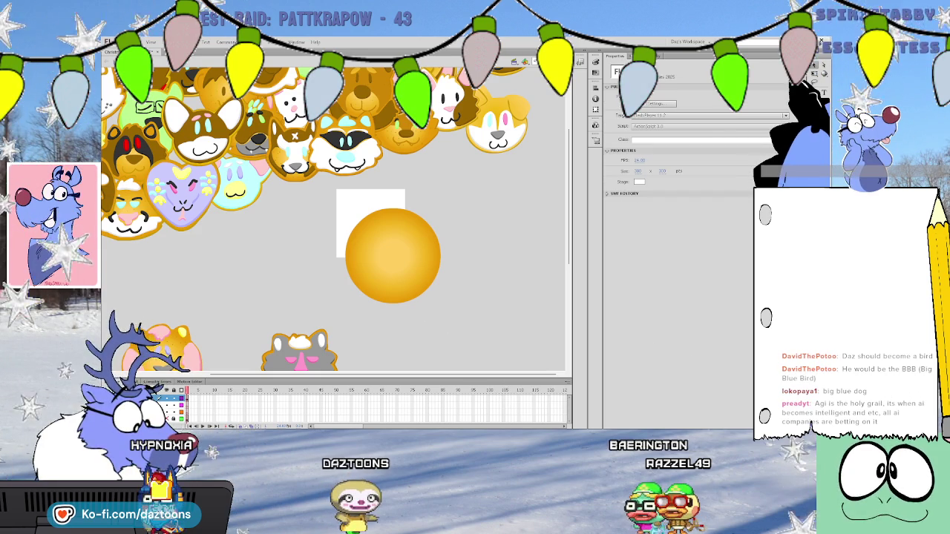
left_click(391, 256)
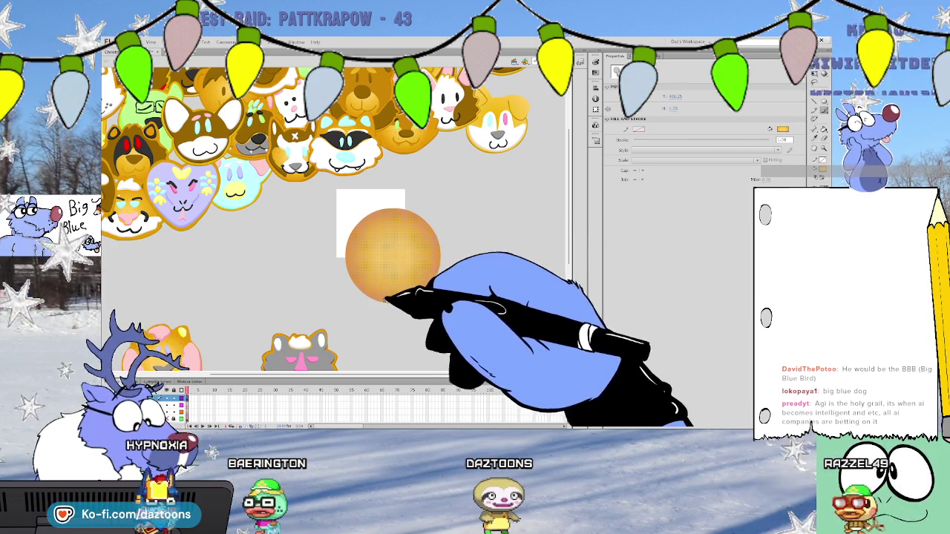
left_click(393, 256)
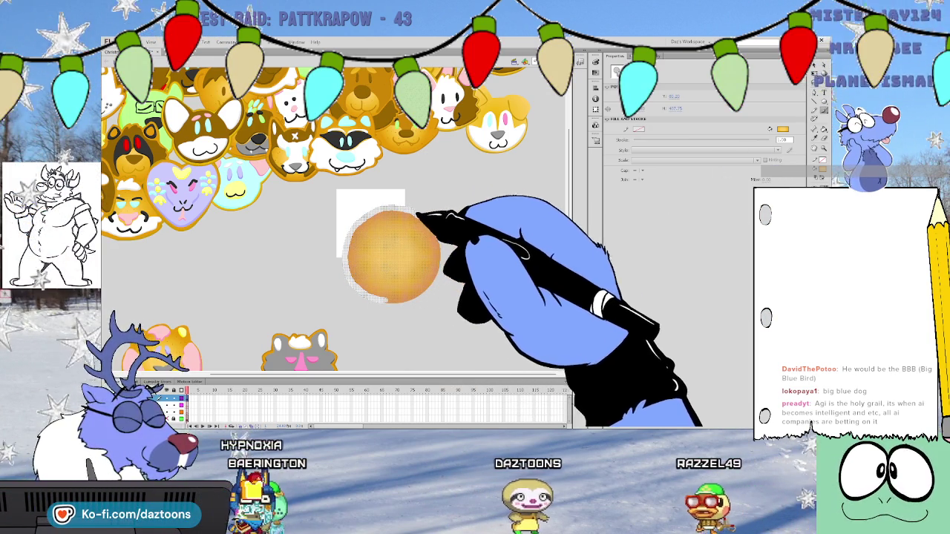
key("b")
mouse_move(439, 253)
left_mouse_down()
mouse_move(375, 339)
mouse_move(339, 252)
mouse_move(412, 211)
left_mouse_up()
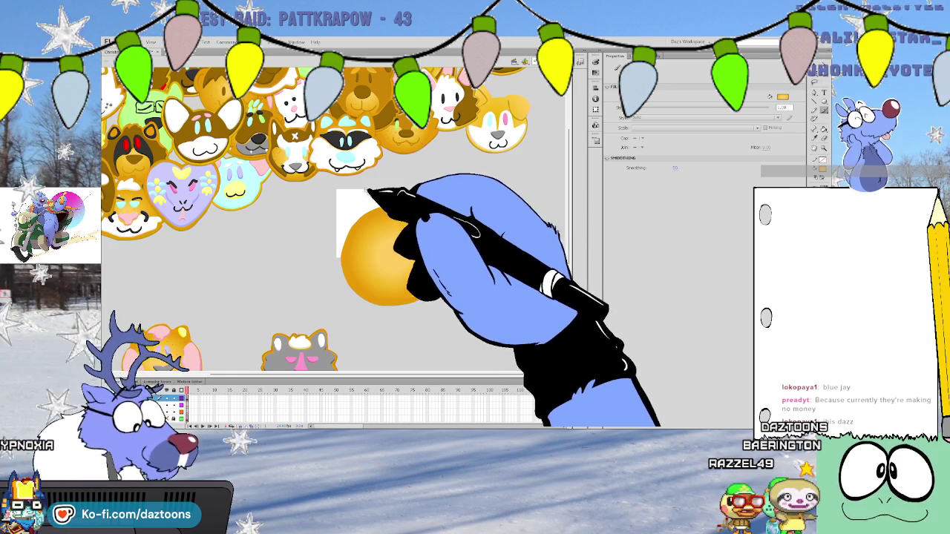
Brush two pointed ears onto the top of the golden circle, redoing the left ear
left_click(360, 194)
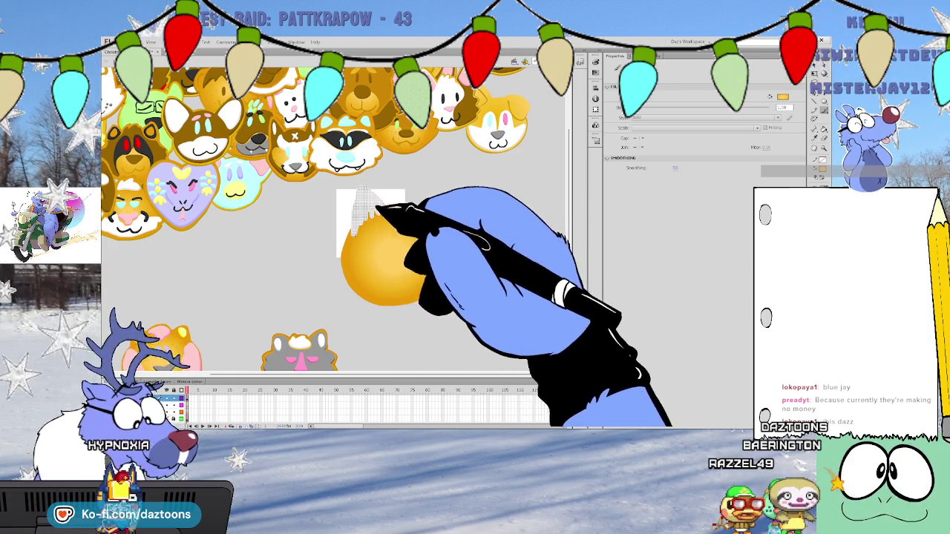
left_click_drag(369, 213, 424, 201)
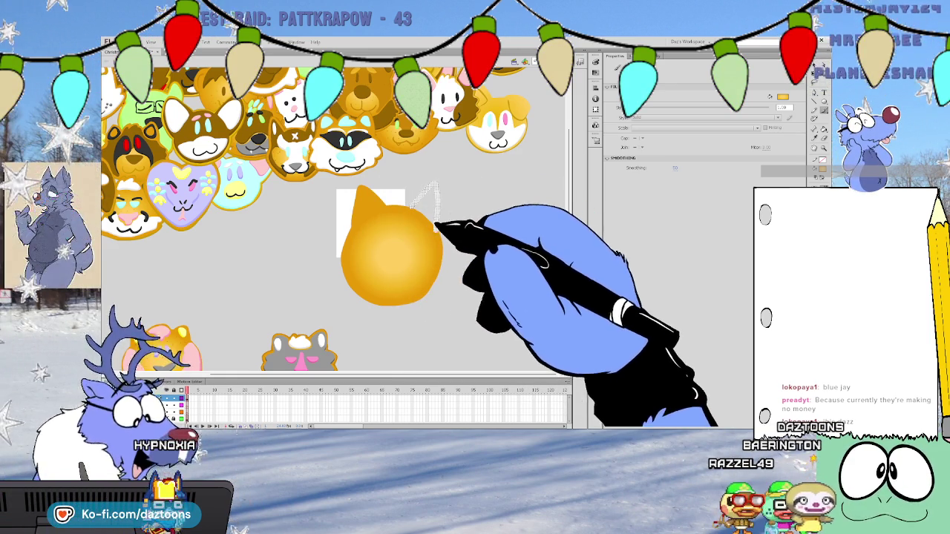
left_click_drag(417, 209, 405, 212)
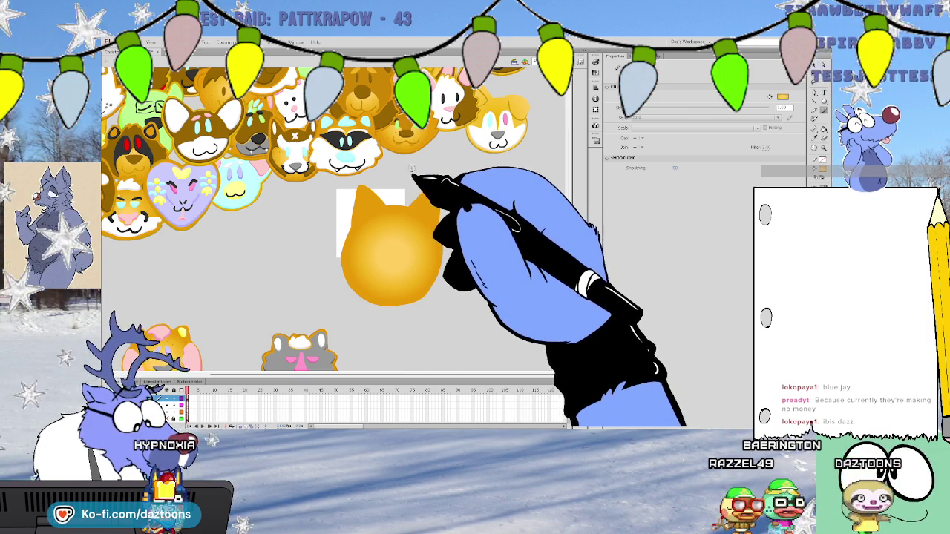
key("ctrl+z")
mouse_move(369, 195)
left_mouse_down()
mouse_move(416, 206)
mouse_move(426, 179)
left_mouse_up()
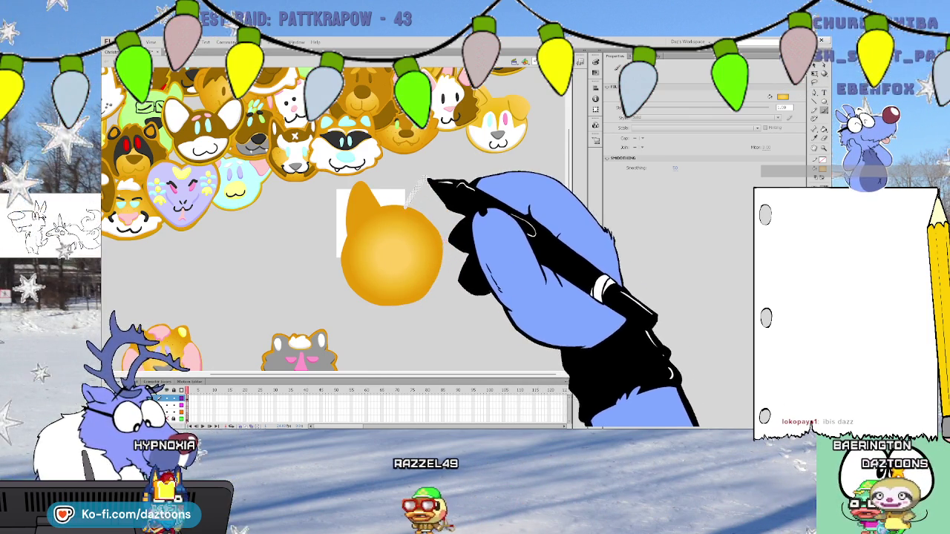
mouse_move(437, 233)
left_mouse_down()
mouse_move(412, 198)
mouse_move(428, 197)
left_mouse_up()
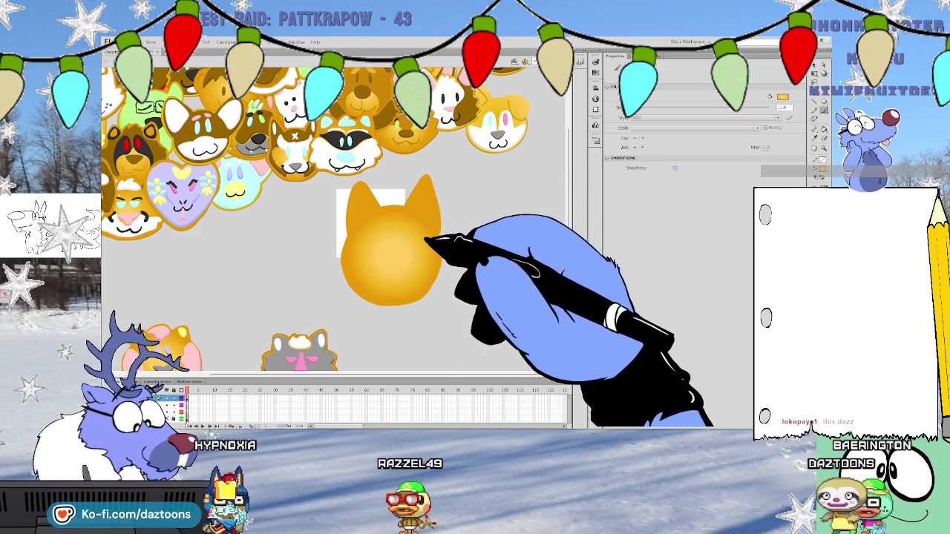
left_click_drag(356, 191, 348, 230)
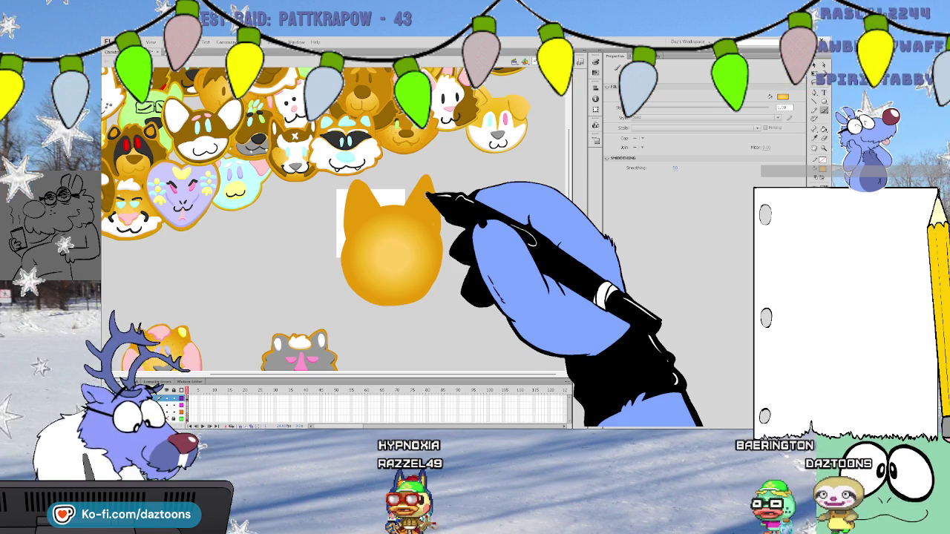
Brush jagged fur tufts along the left and right sides of the golden head
left_click_drag(353, 236, 350, 290)
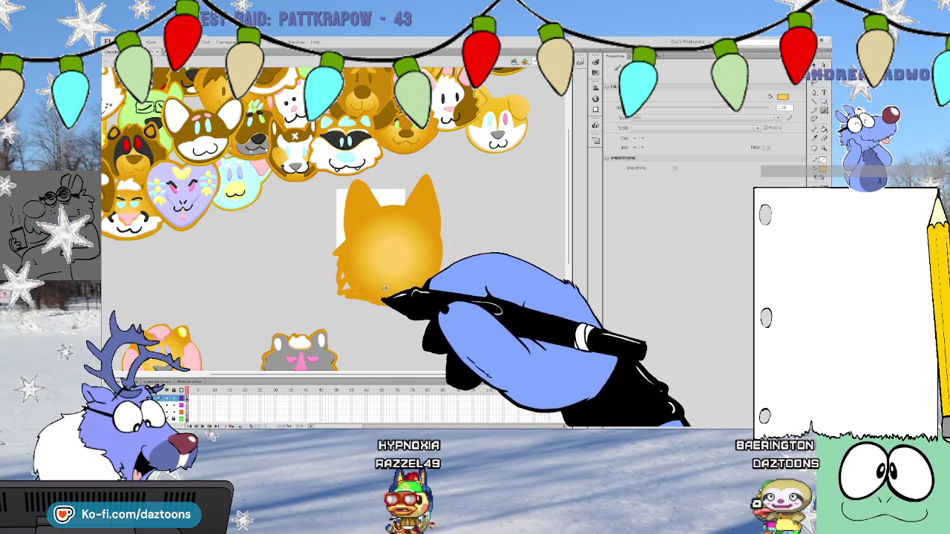
mouse_move(425, 223)
left_mouse_down()
mouse_move(443, 238)
mouse_move(439, 279)
mouse_move(420, 259)
mouse_move(435, 251)
mouse_move(448, 279)
mouse_move(377, 198)
left_mouse_up()
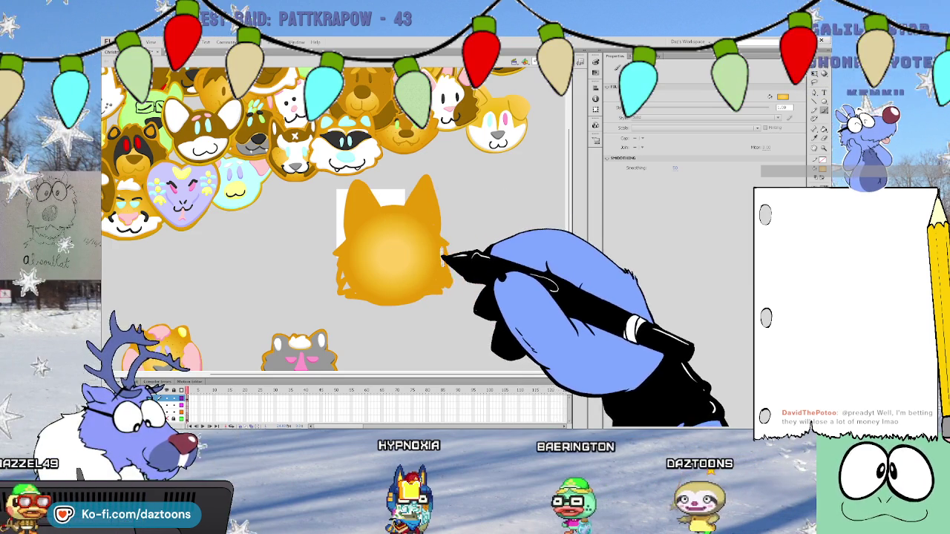
mouse_move(392, 244)
left_mouse_down()
mouse_move(345, 241)
mouse_move(344, 257)
mouse_move(403, 296)
mouse_move(432, 232)
left_mouse_up()
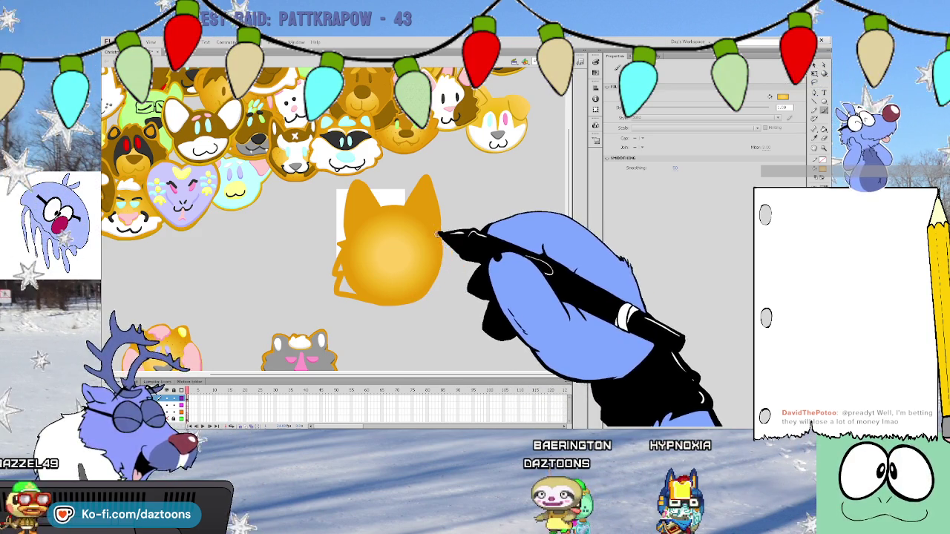
left_click_drag(445, 248, 443, 277)
left_click(348, 247)
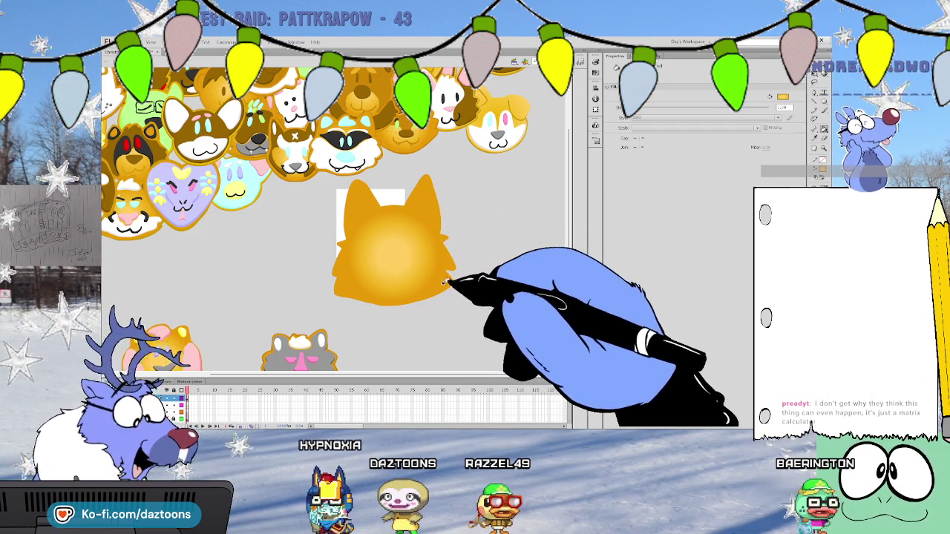
key("b")
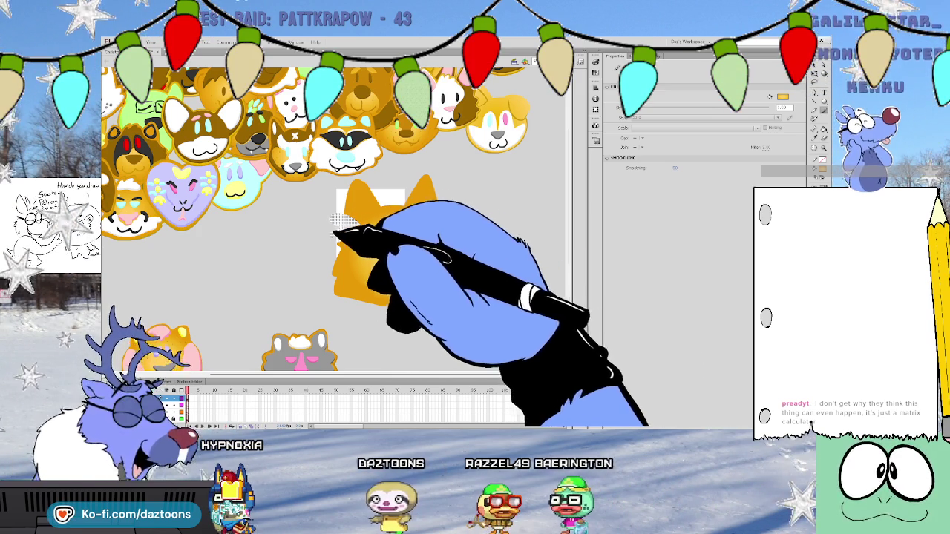
mouse_move(335, 216)
left_mouse_down()
mouse_move(331, 230)
mouse_move(382, 224)
left_mouse_up()
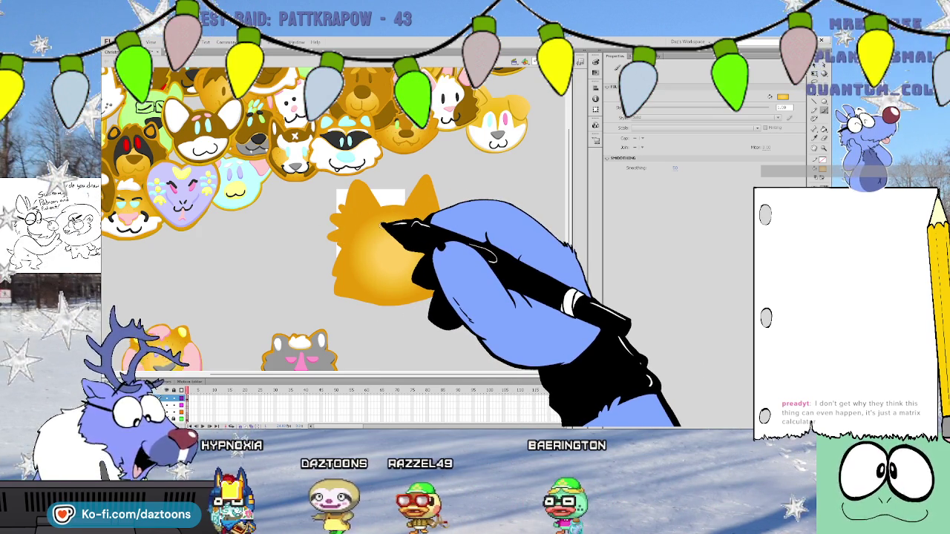
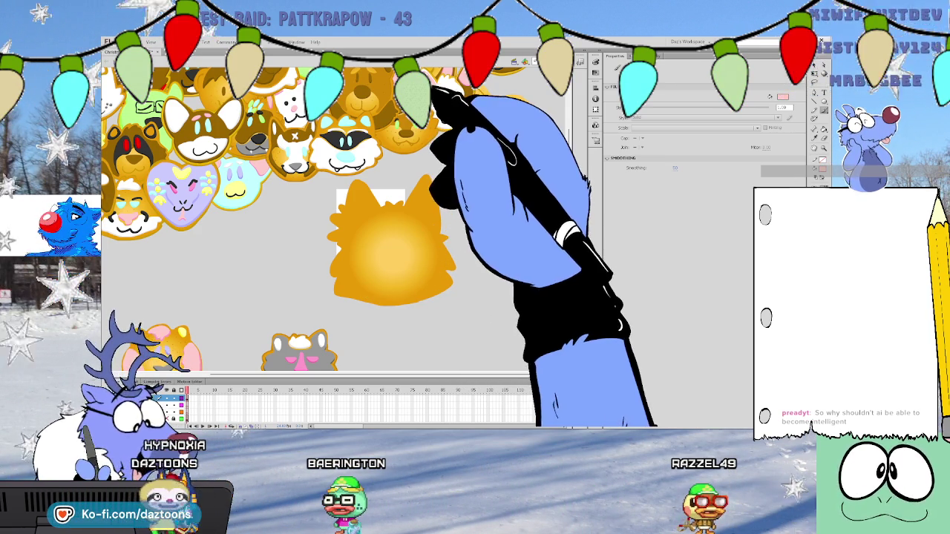
Sample pink, paint both inner ears, and draw a black eye arc on the fox face
left_click(357, 199)
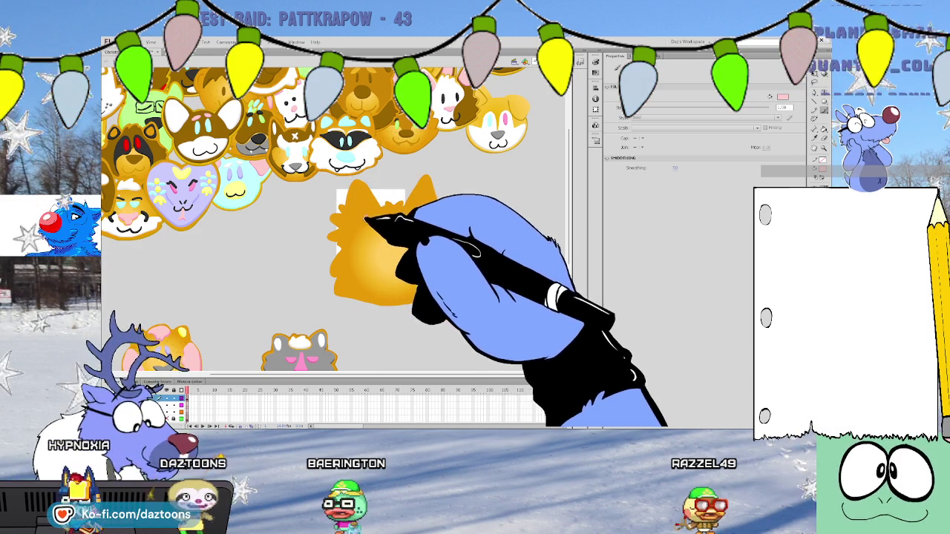
left_click_drag(360, 198, 365, 223)
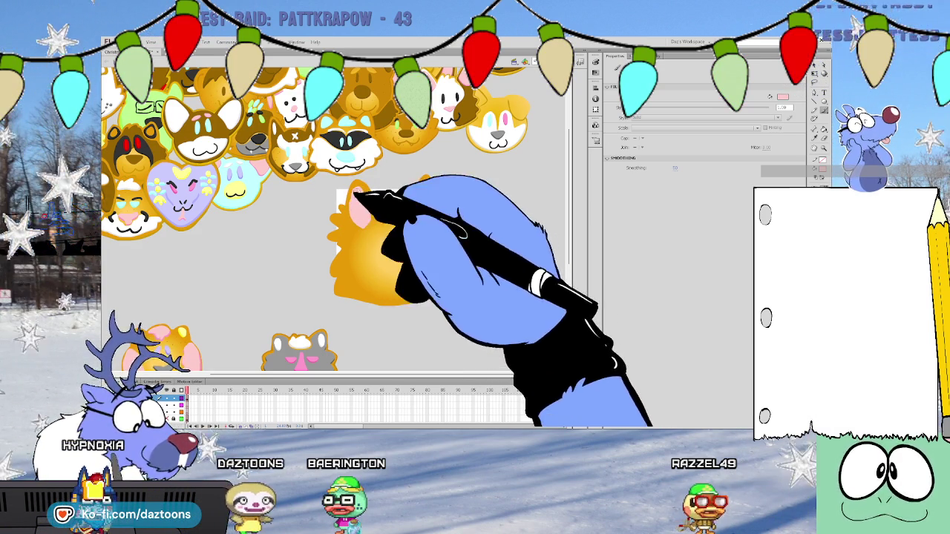
mouse_move(429, 194)
left_mouse_down()
mouse_move(420, 211)
mouse_move(431, 214)
left_mouse_up()
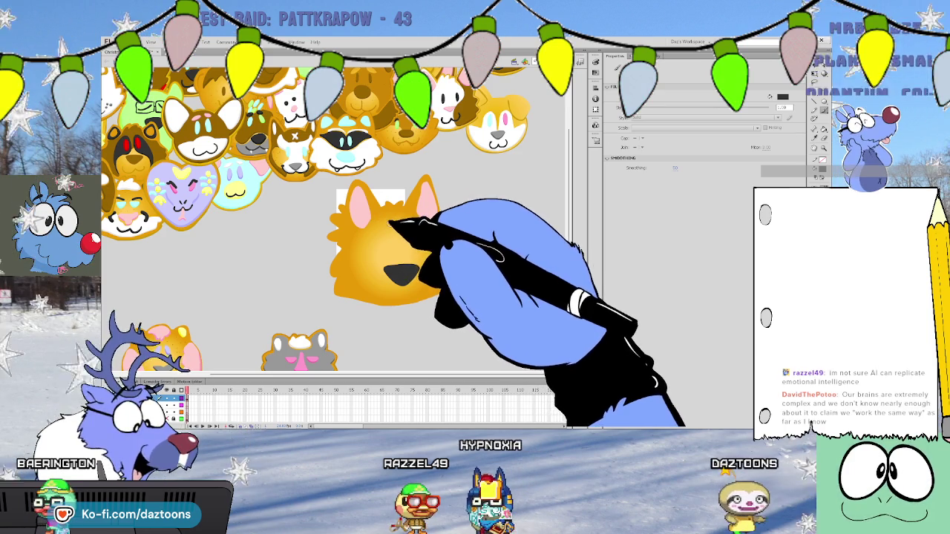
left_click_drag(370, 235, 424, 234)
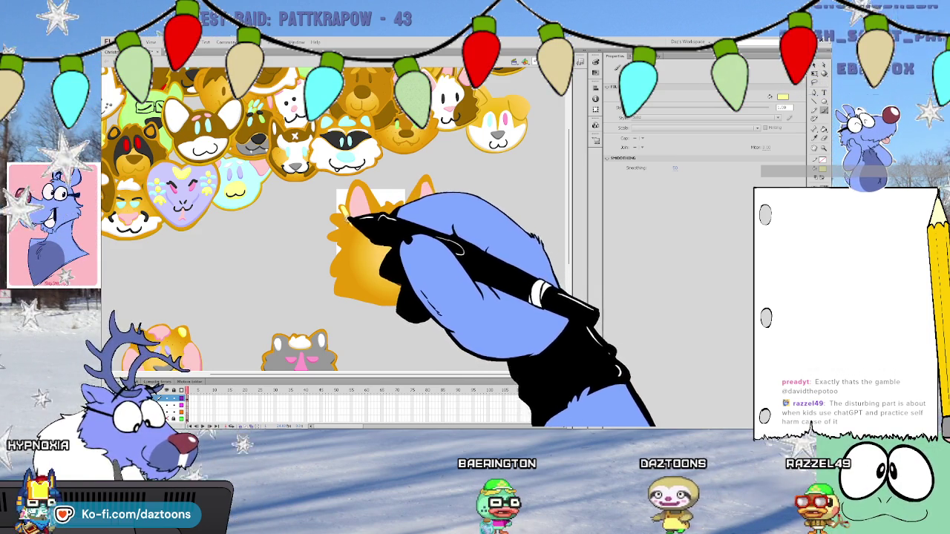
Sample light cyan from the blue cookie, eyedrop another colour near the ear, and ready the Pencil
left_click(248, 185)
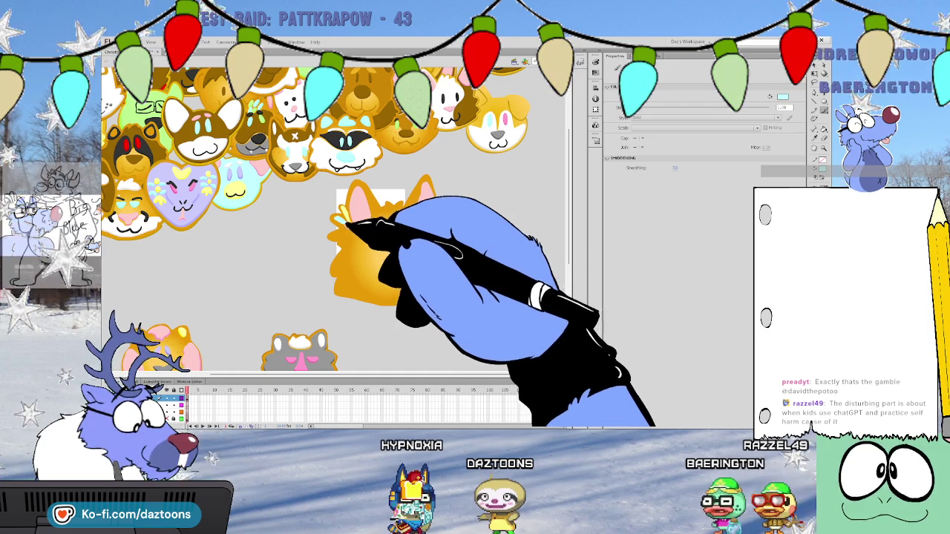
key("i")
left_click(342, 219)
key("v")
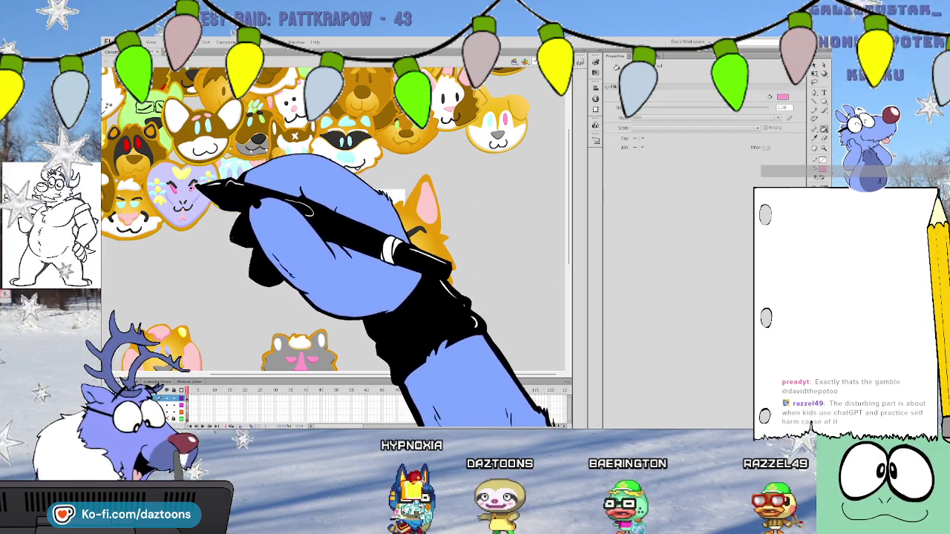
key("y")
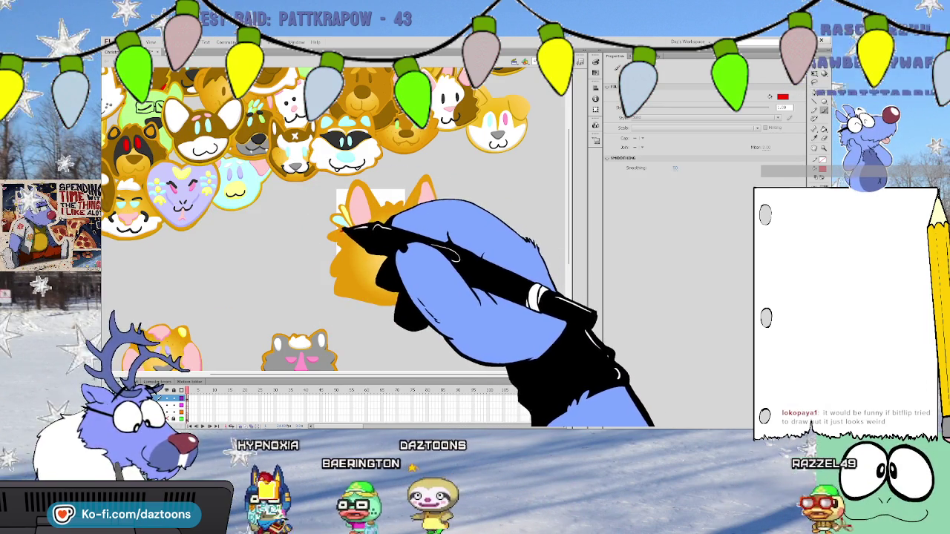
Add a short red stroke by the ear, sample yellow and black, and draw the open mouth
left_click_drag(344, 231, 332, 237)
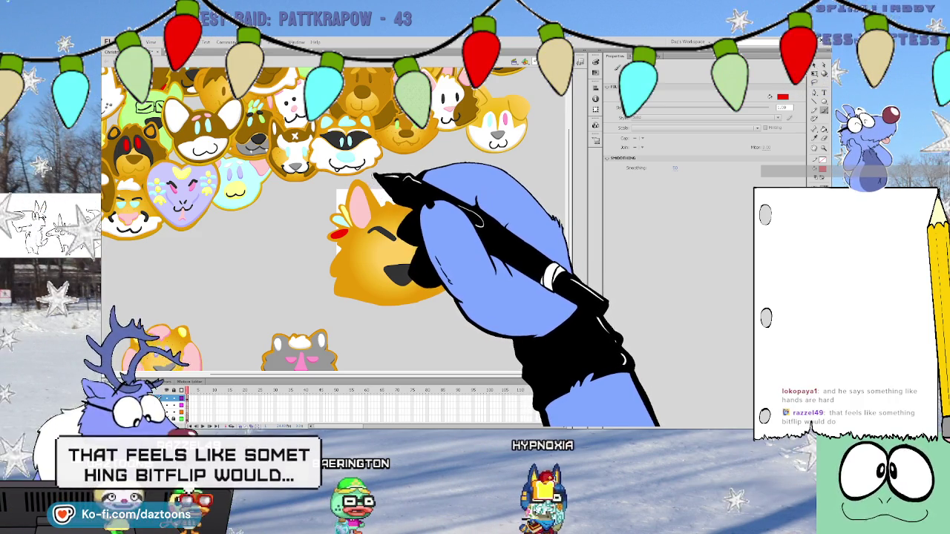
left_click(364, 246)
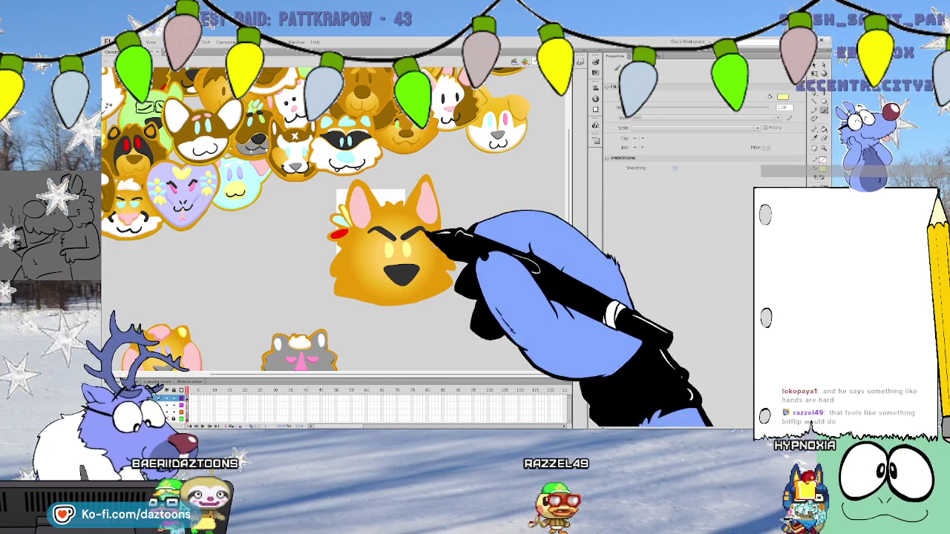
left_click(386, 263)
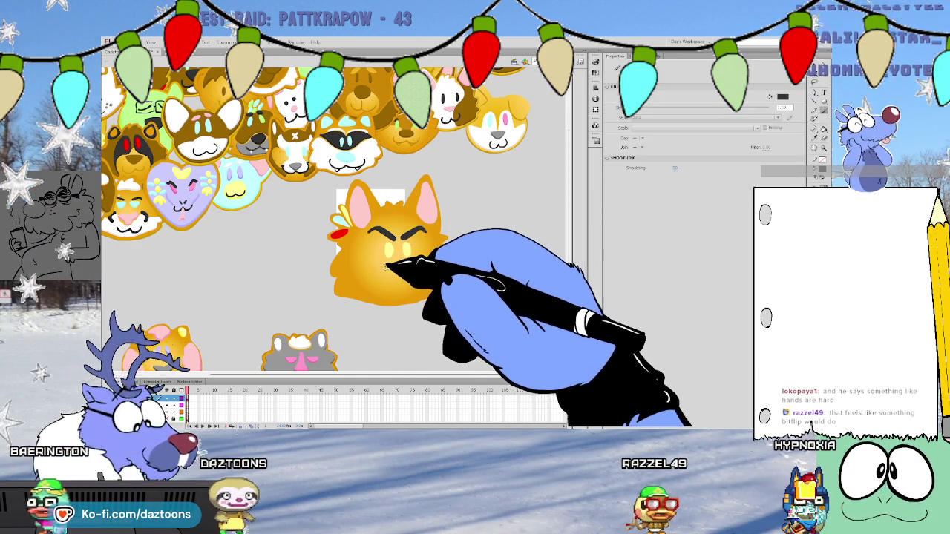
left_click_drag(412, 265, 395, 271)
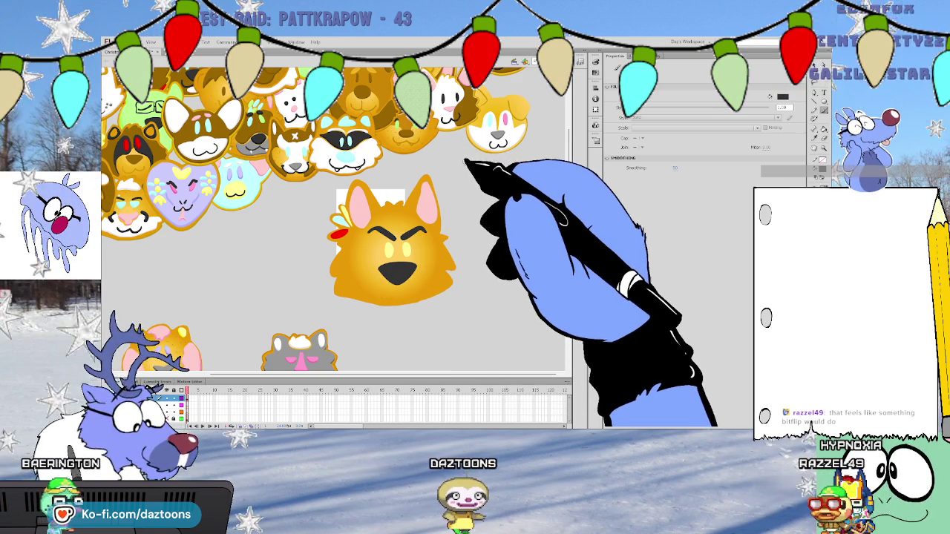
Select the glowing face circle, stretch it slightly sideways, then deselect it
left_click(795, 87)
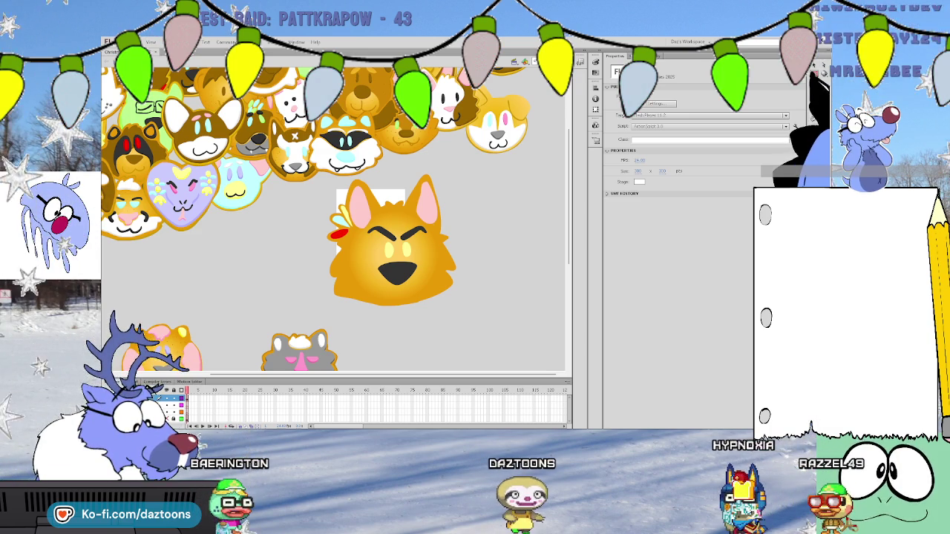
left_click(347, 245)
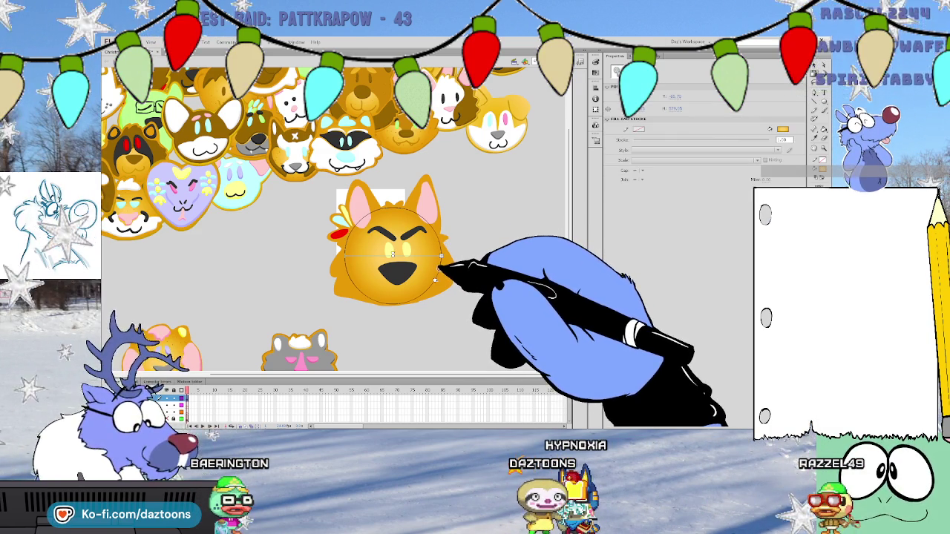
left_click_drag(441, 256, 446, 256)
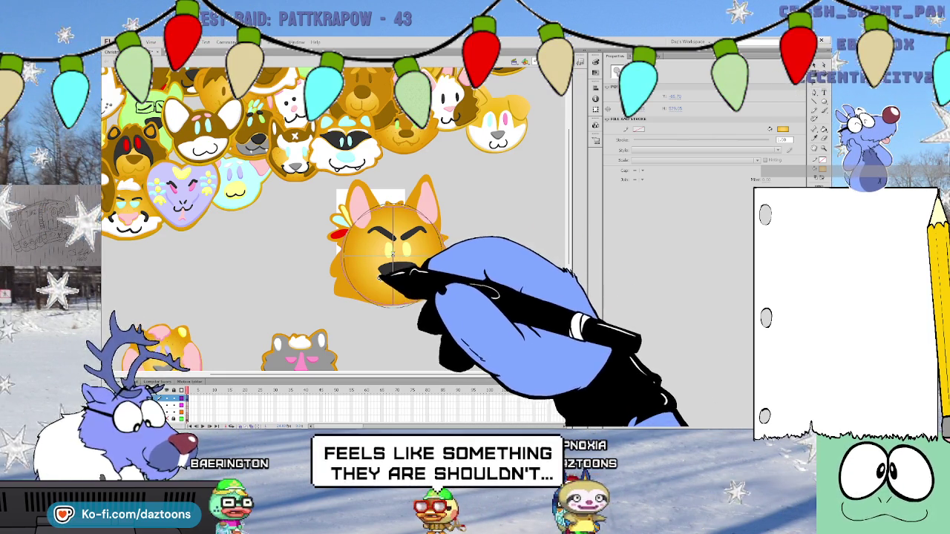
left_click(519, 290)
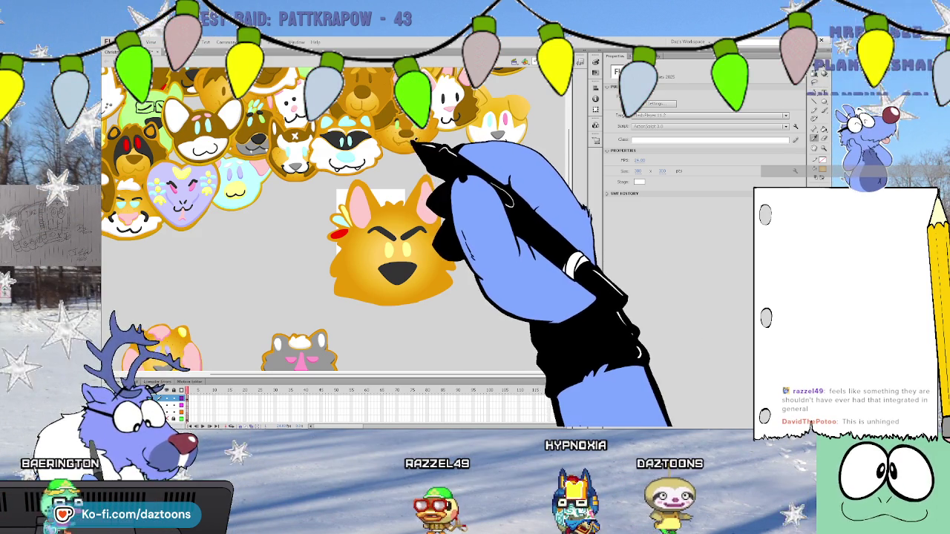
key("y")
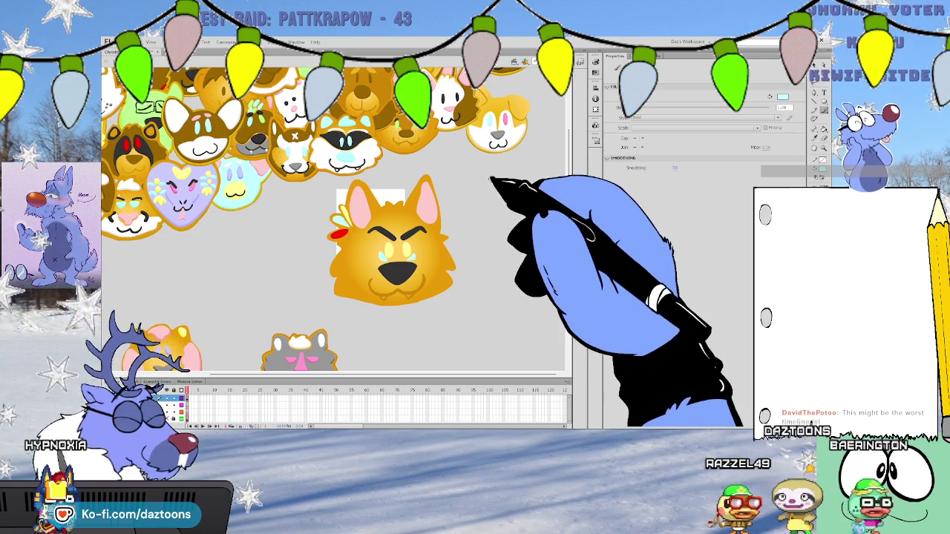
Sample orange from the orange dog cookie for the fox's chin fur
left_click(350, 230)
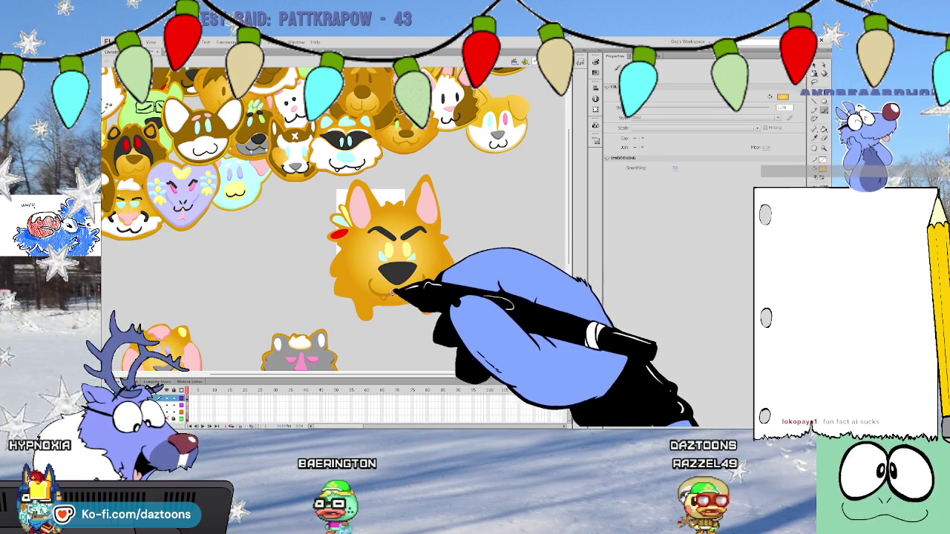
Draw nose, brow and eye details on the golden head, checking the head shape with Selection
key("v")
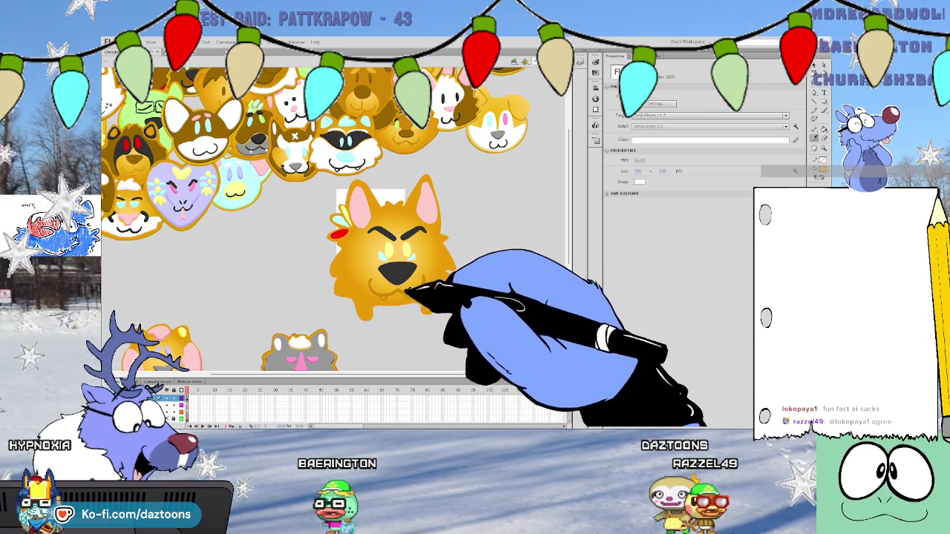
key("y")
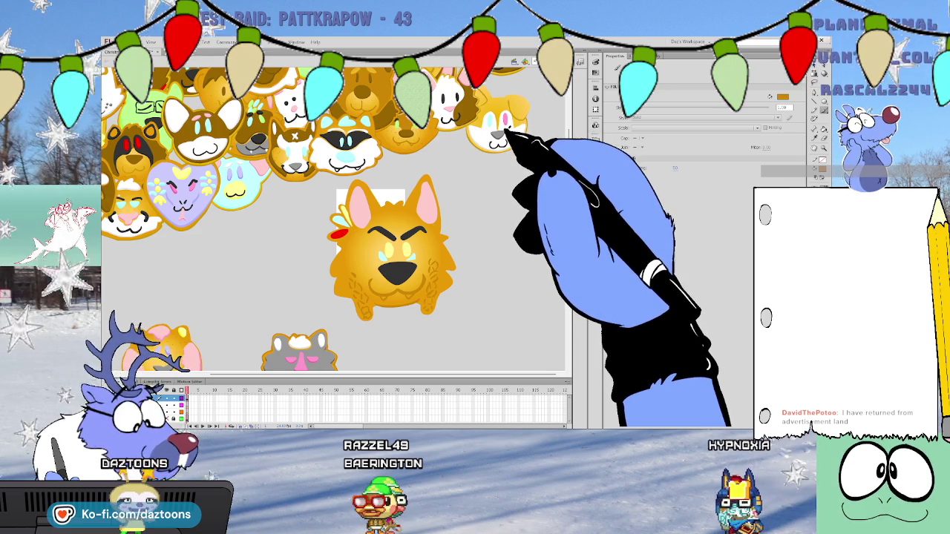
key("b")
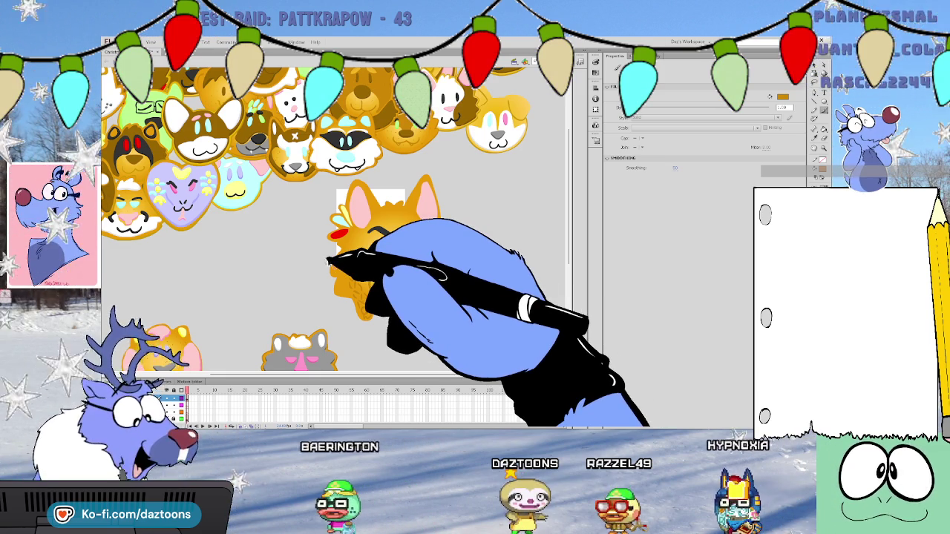
left_click(386, 253)
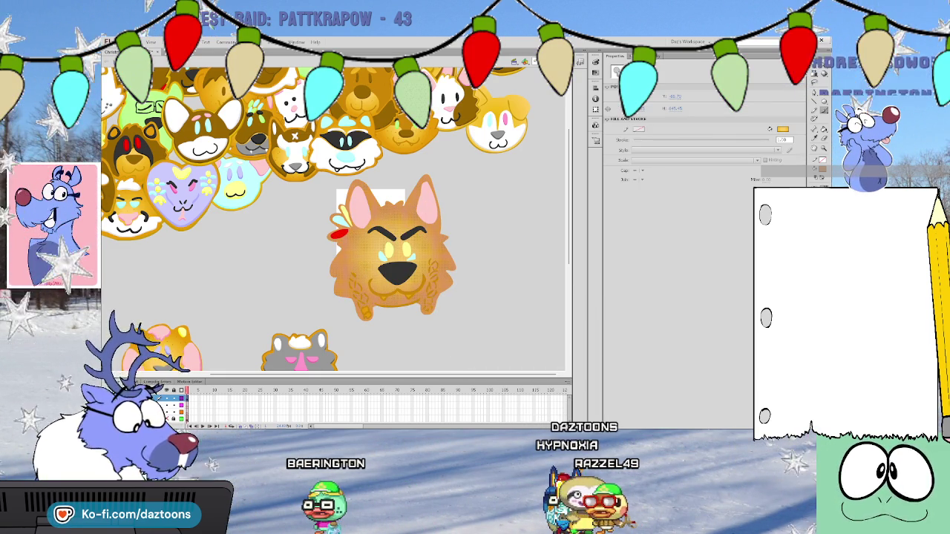
key("y")
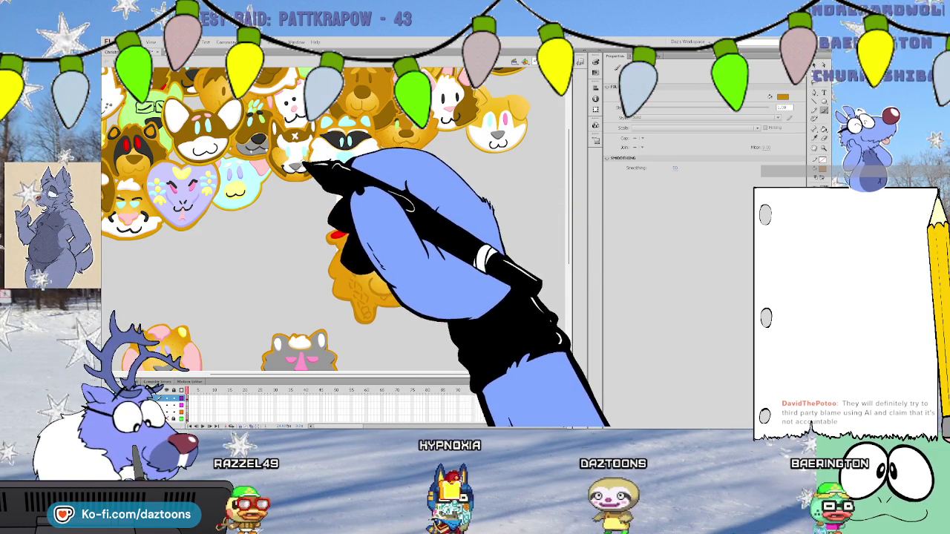
Check the black nose shape with the Selection tool, then deselect it and resume drawing
key("v")
key("y")
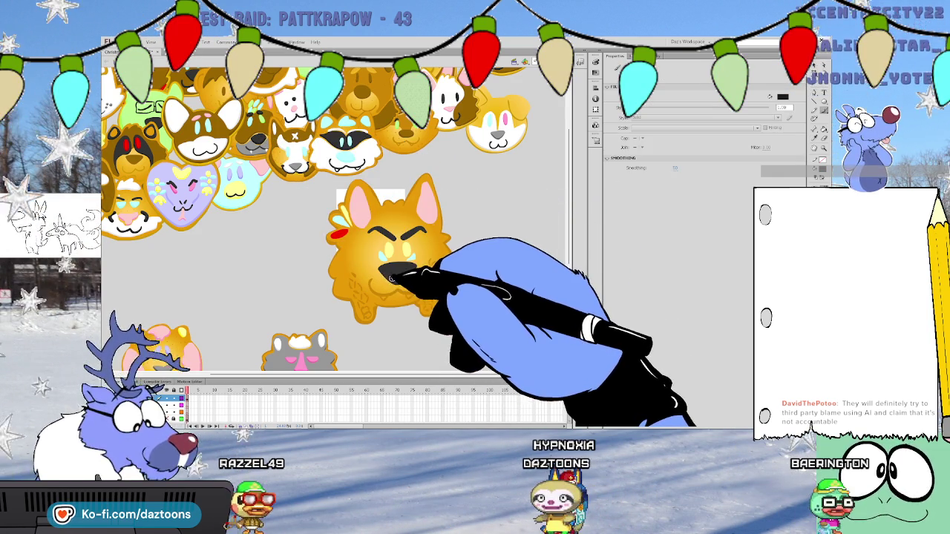
key("v")
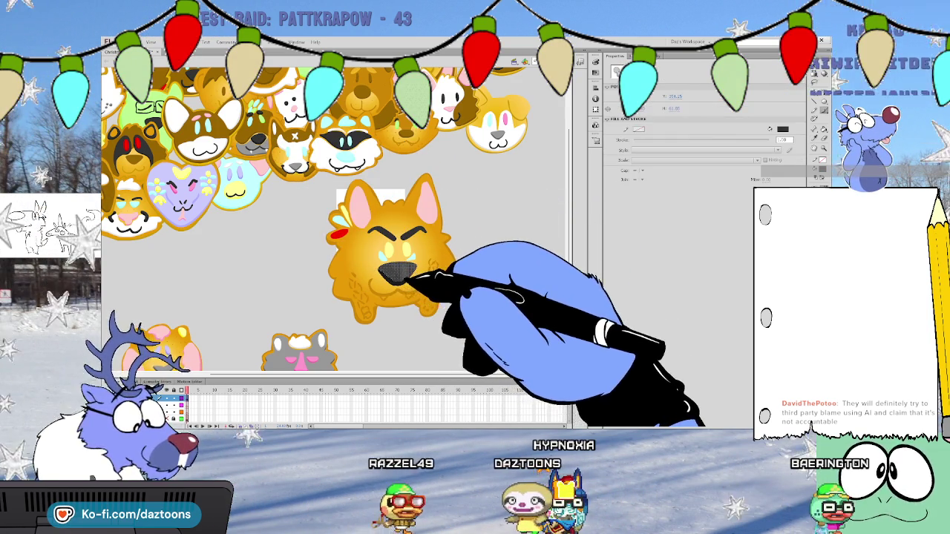
key("y")
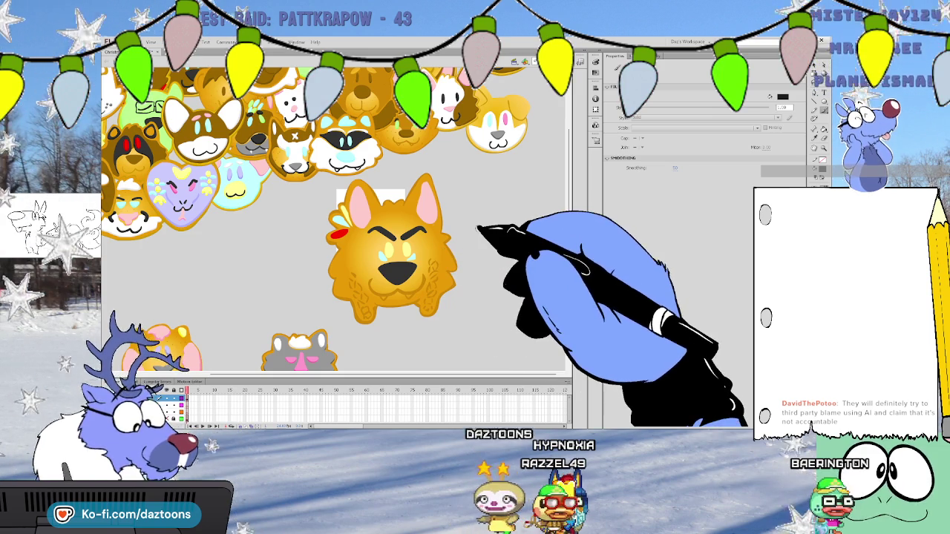
key("v")
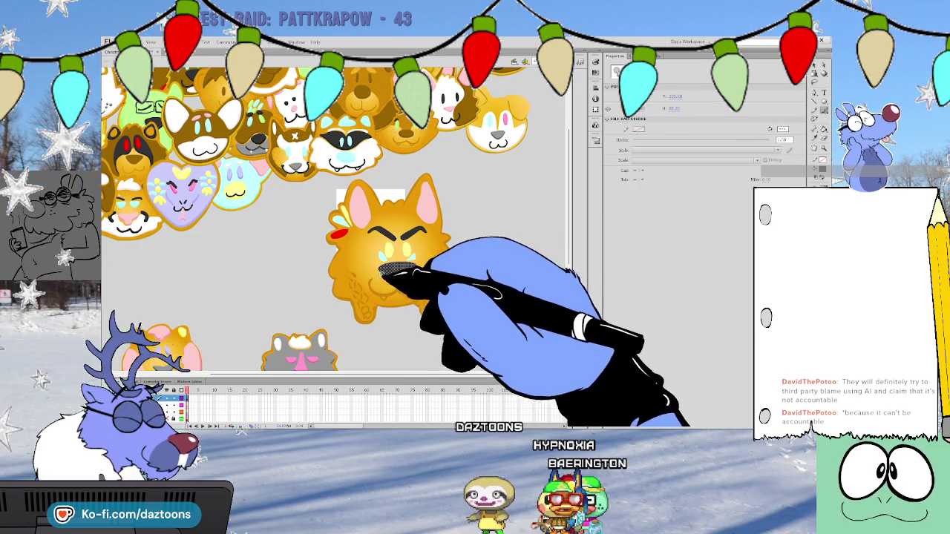
key("y")
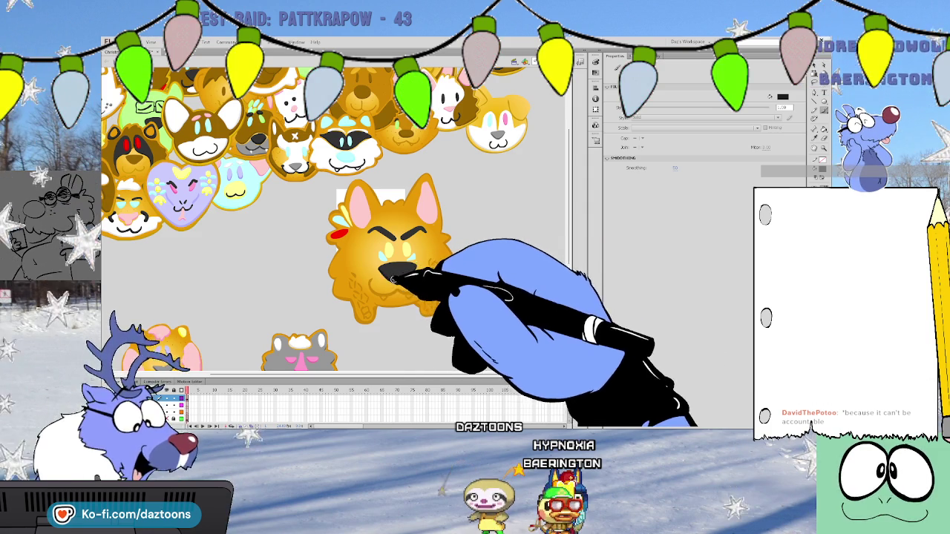
key("v")
left_click(393, 268)
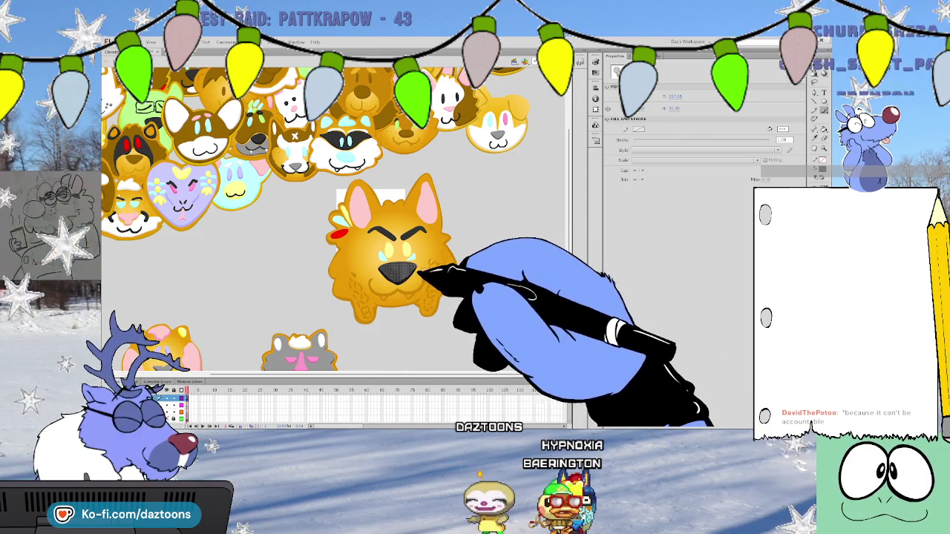
key("y")
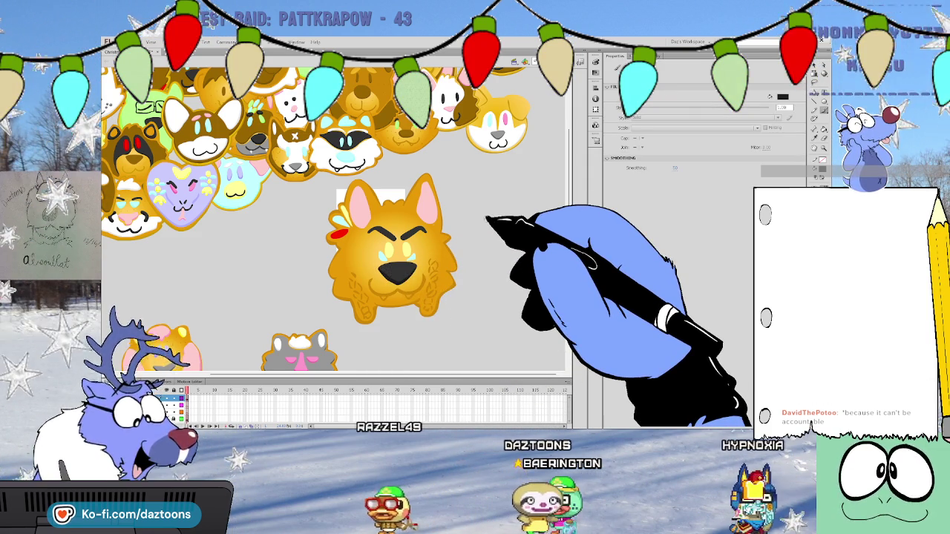
Sample the ear's pink and apply it to the right and left inner ears
key("i")
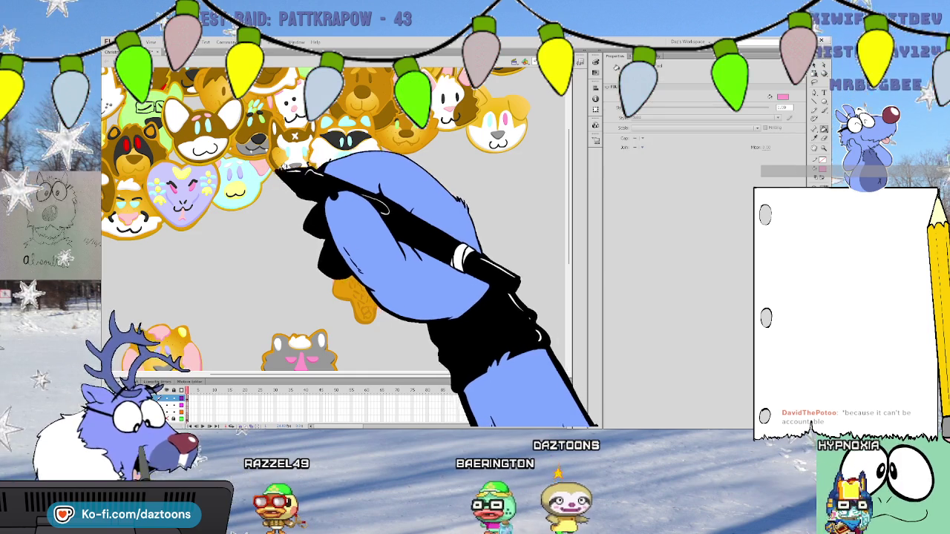
left_click(429, 209)
left_click(426, 197)
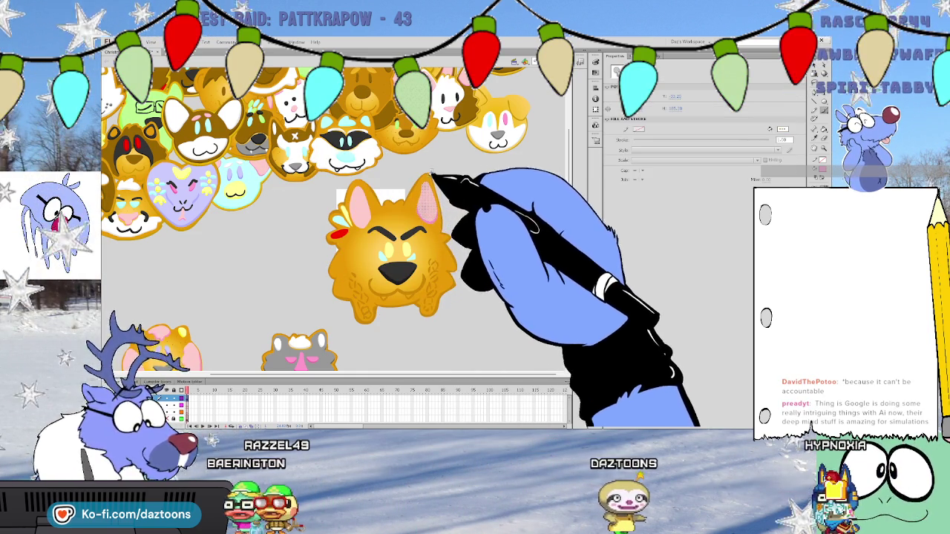
left_click(355, 193)
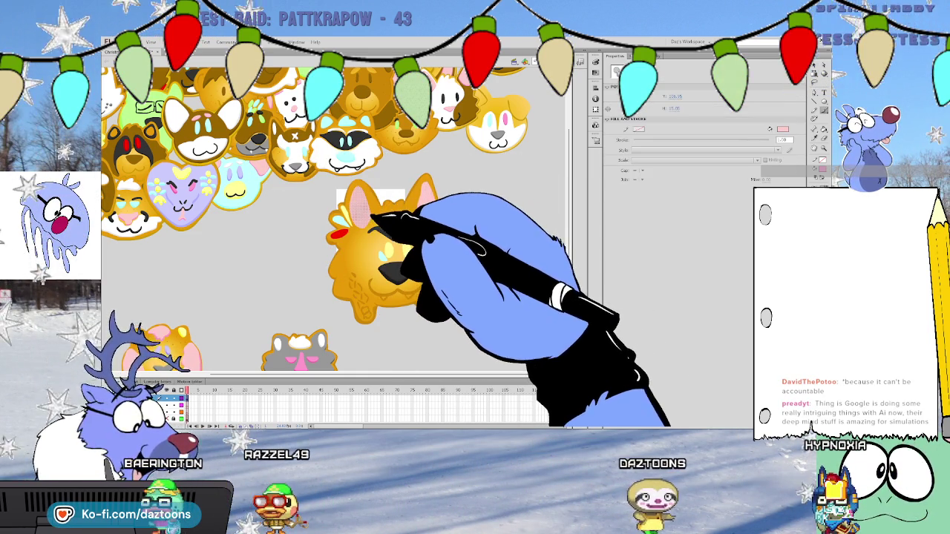
key("y")
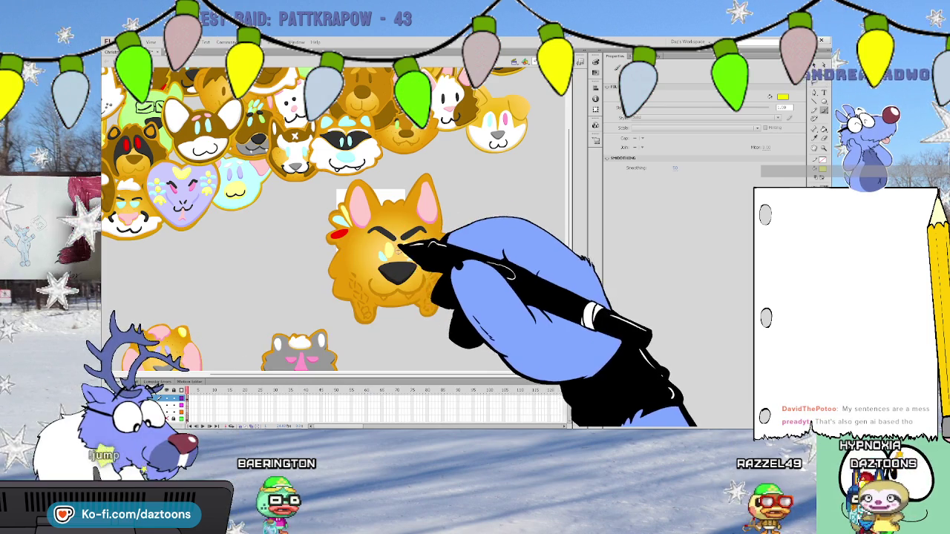
Check the fox's eyes with the Selection tool while touching them up in yellow and light blue
key("v")
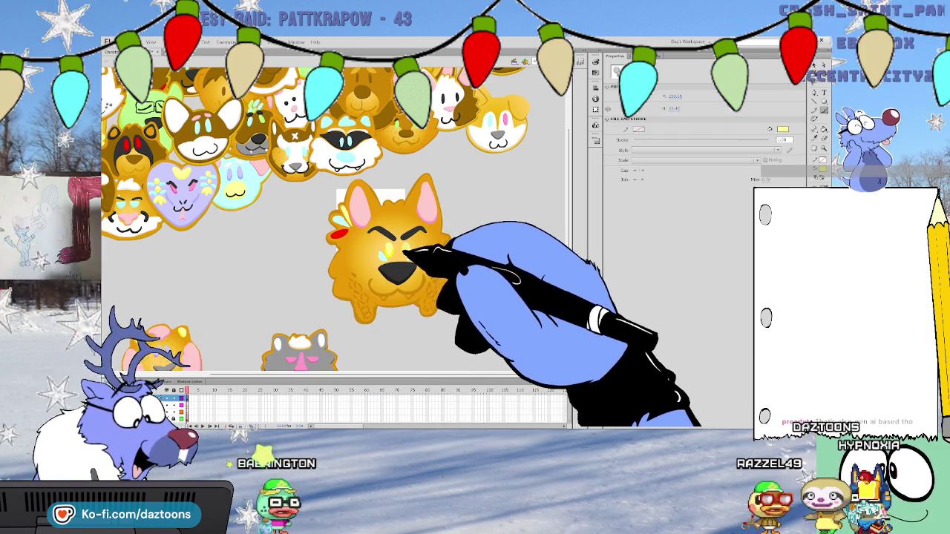
key("y")
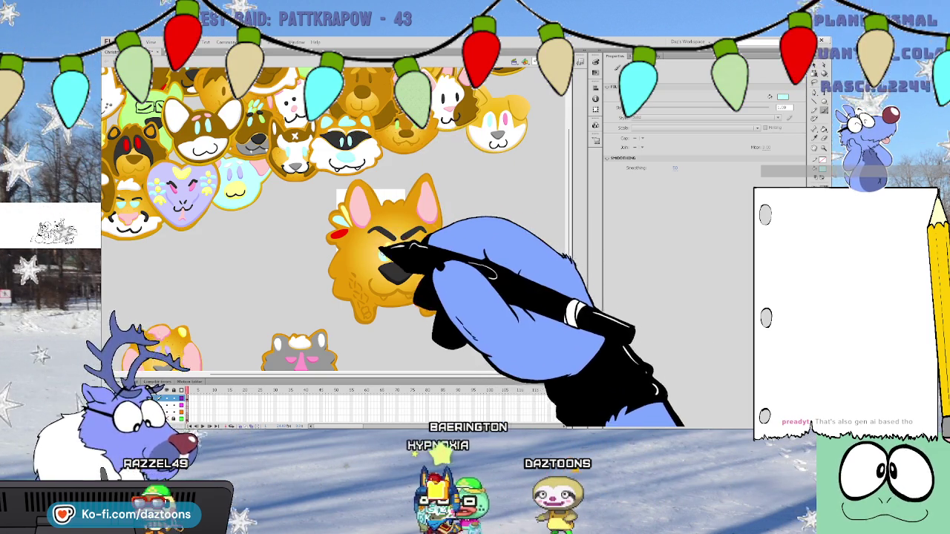
Select and deselect part of the fox's face, then return to the Brush for light-blue eye details
key("v")
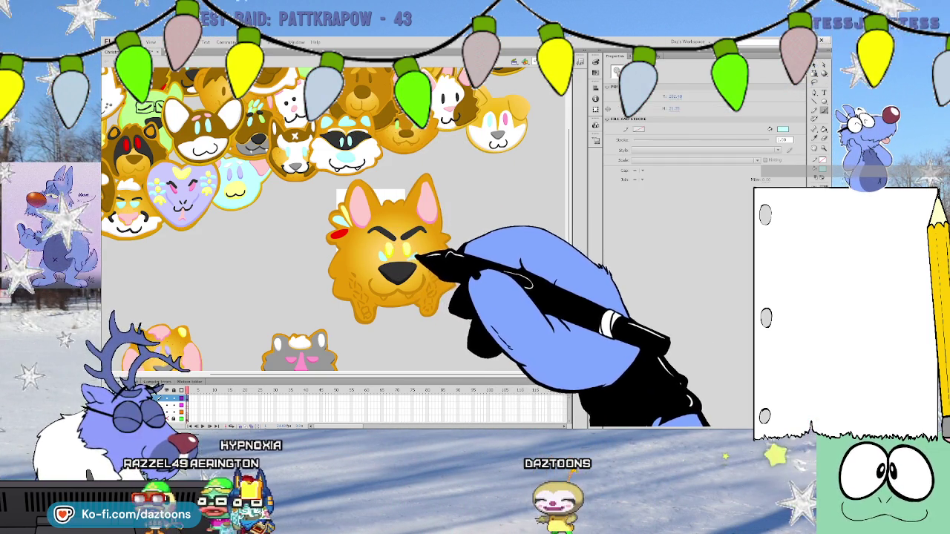
key("y")
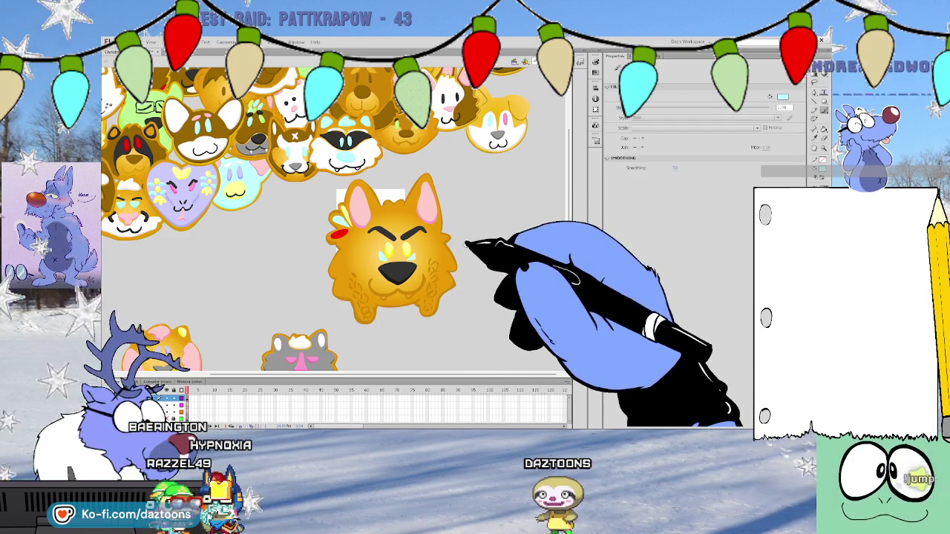
key("v")
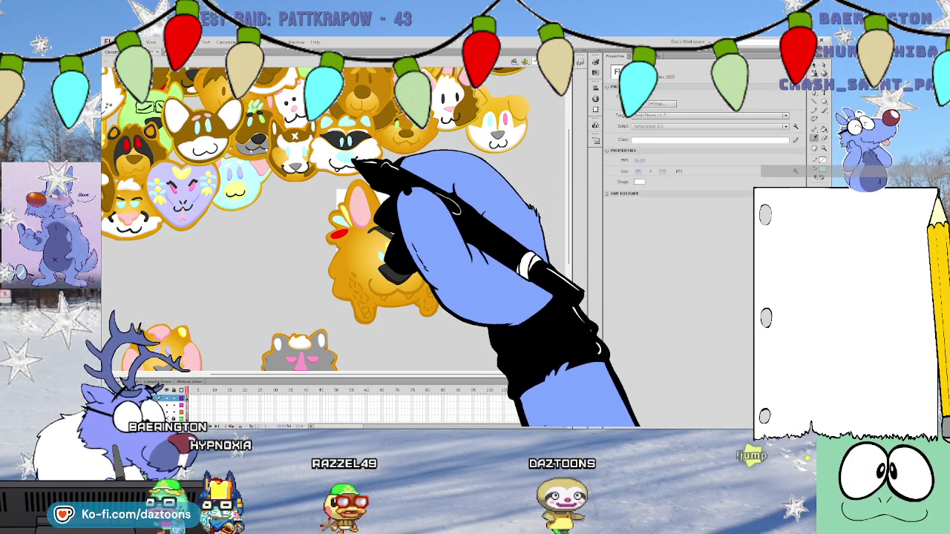
key("y")
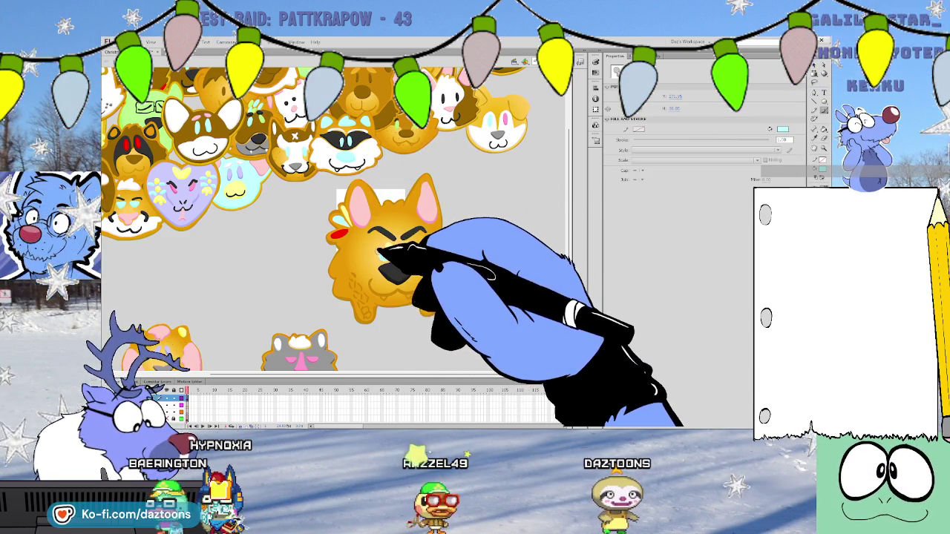
left_click(414, 261)
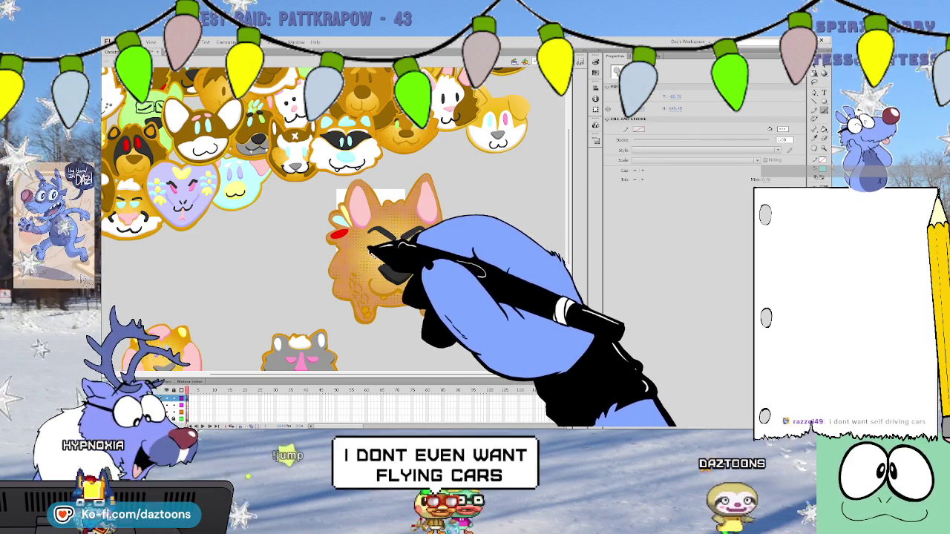
key("Escape")
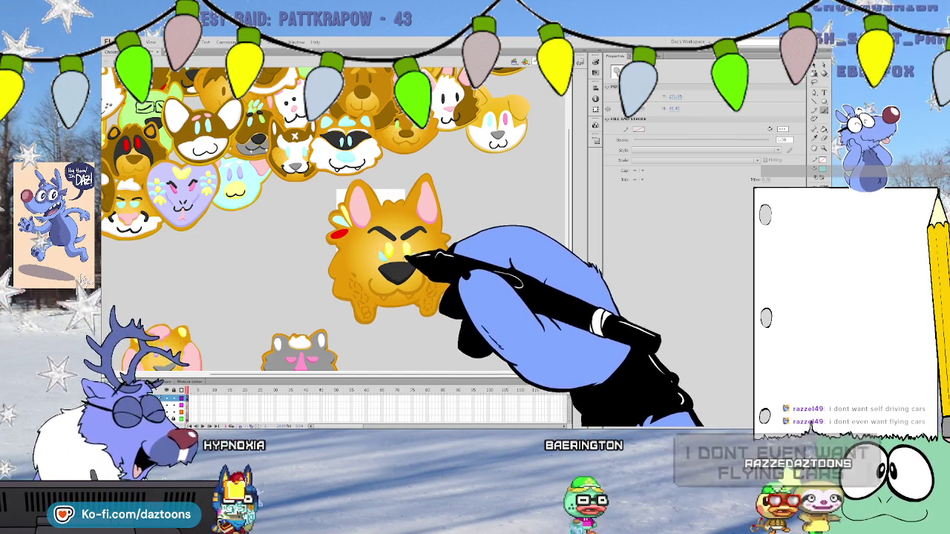
key("b")
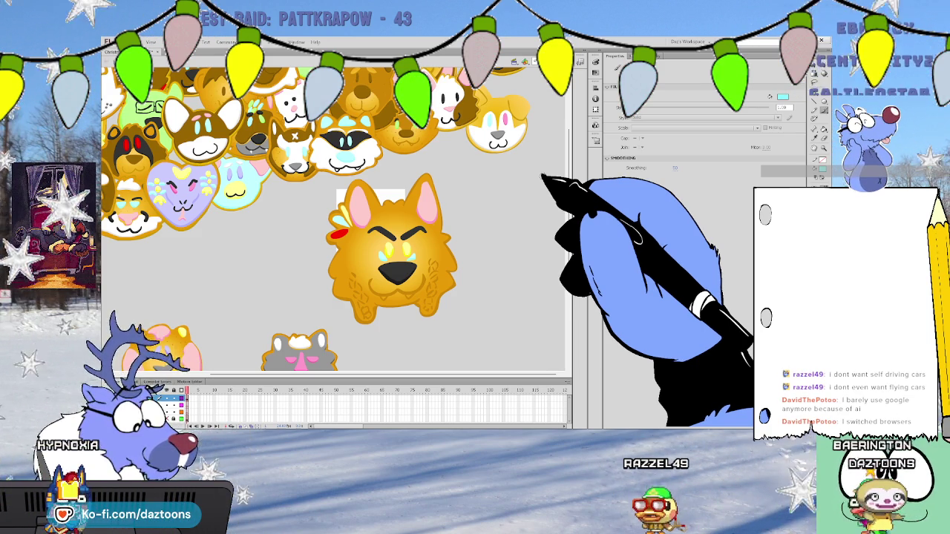
Sample black from the fox's features and select its brow line
key("i")
left_click(363, 200)
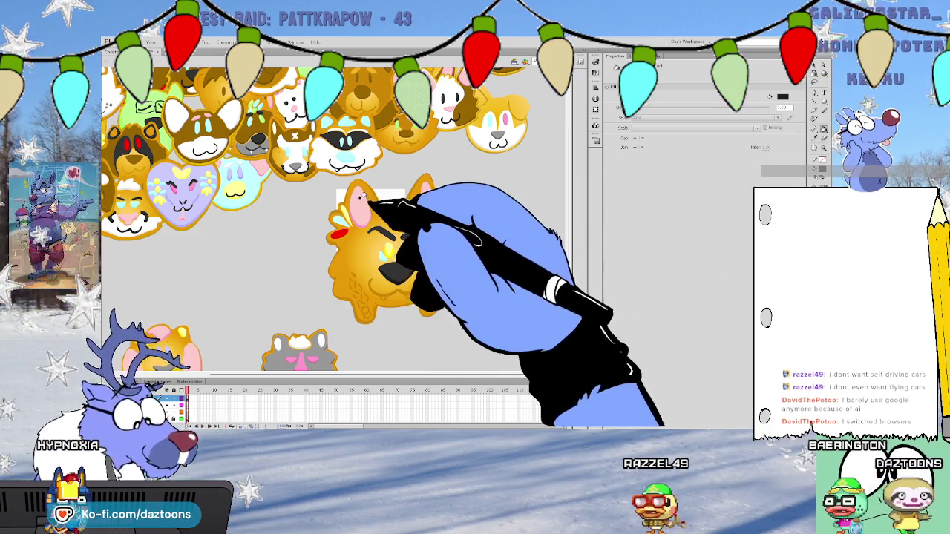
left_click(376, 231)
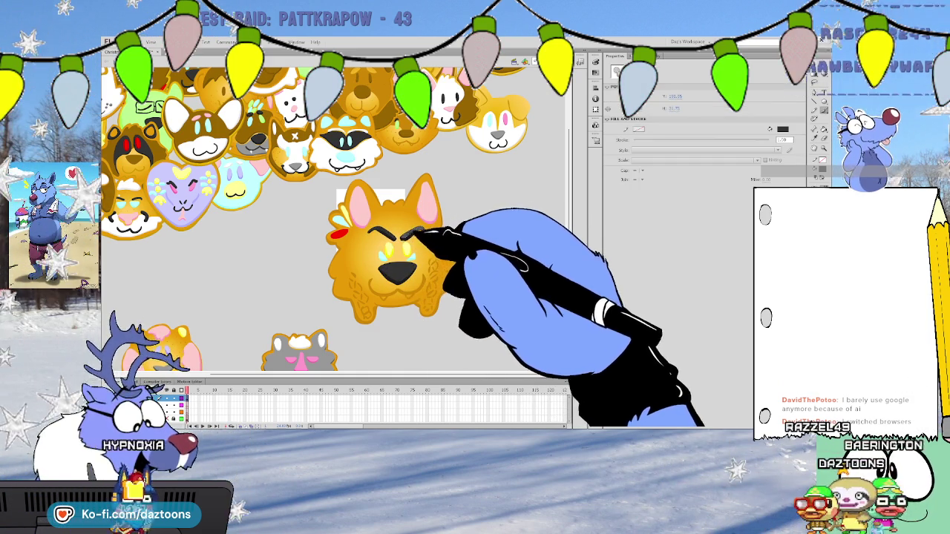
key("y")
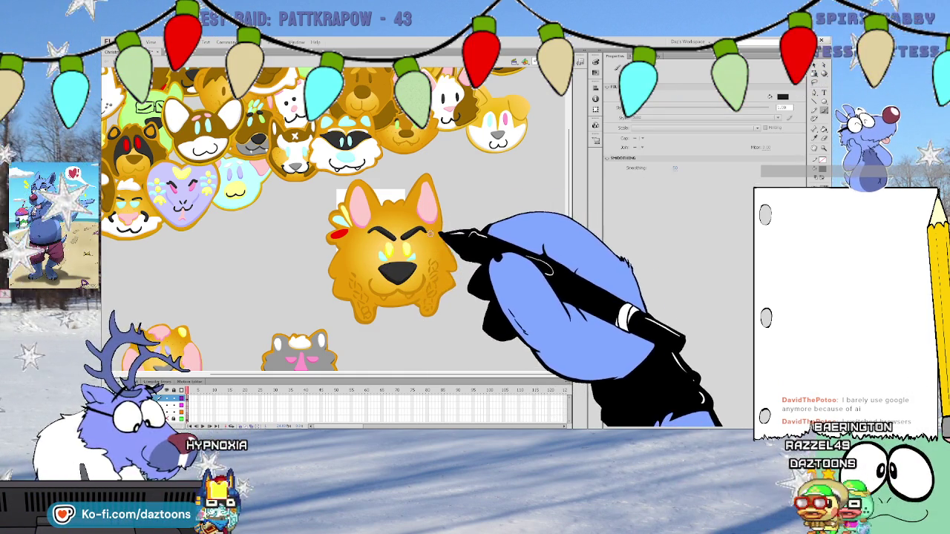
Nudge the red mark beside the fox's left ear slightly upward
key("v")
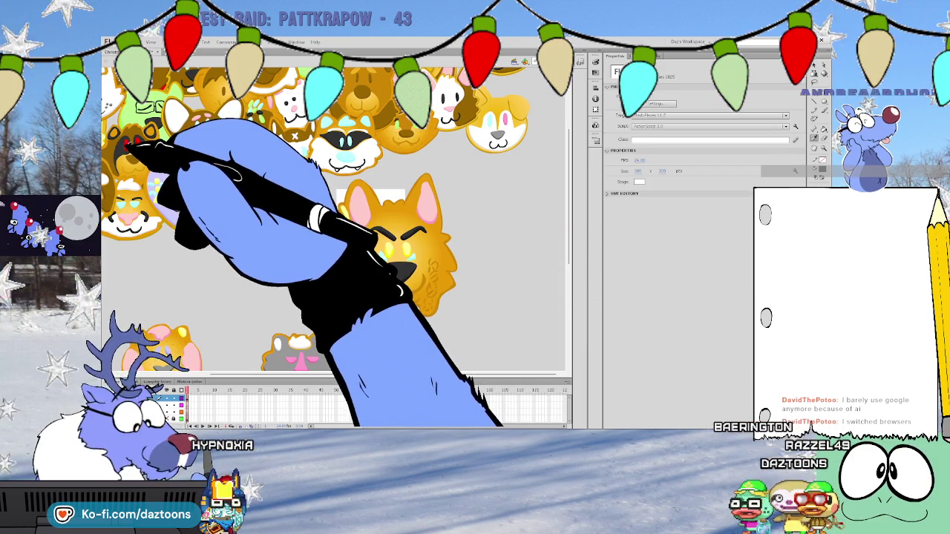
key("n")
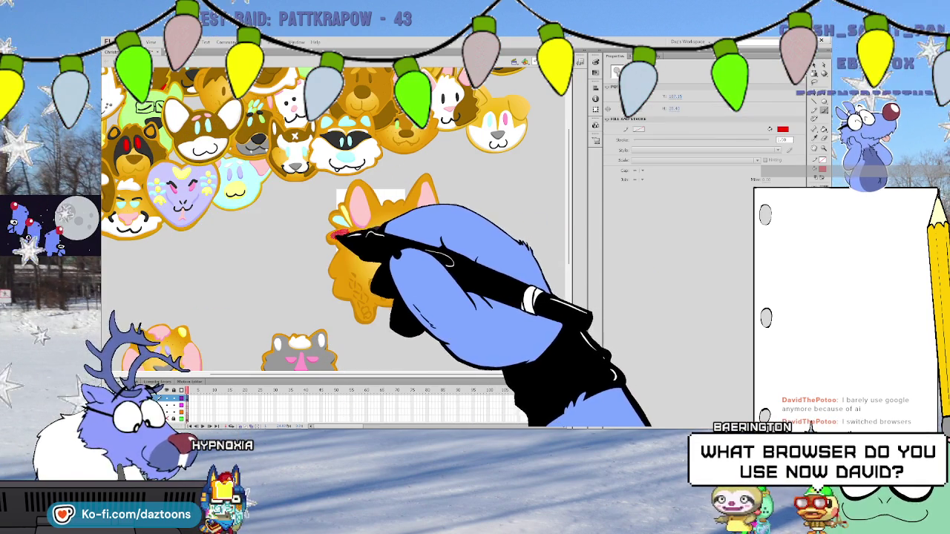
left_click_drag(338, 234, 339, 221)
key("y")
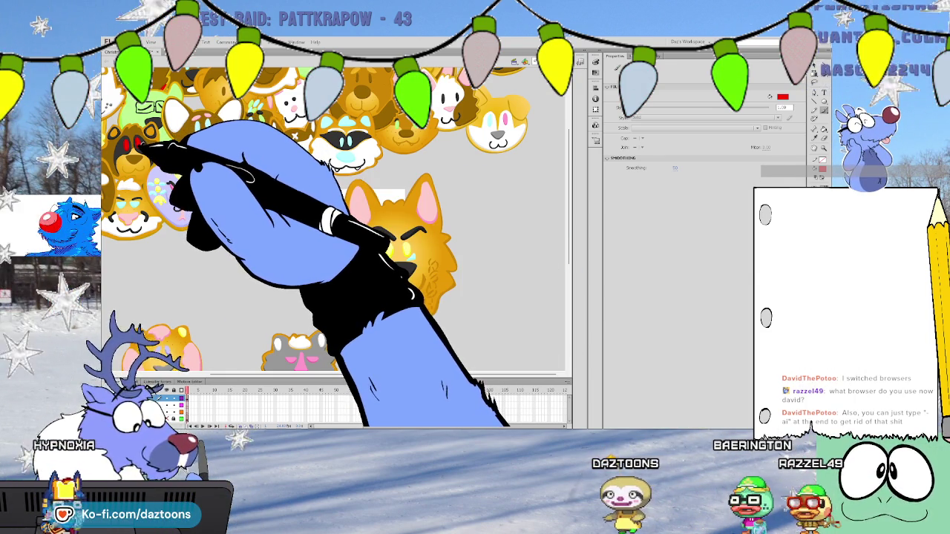
key("v")
left_click(338, 236)
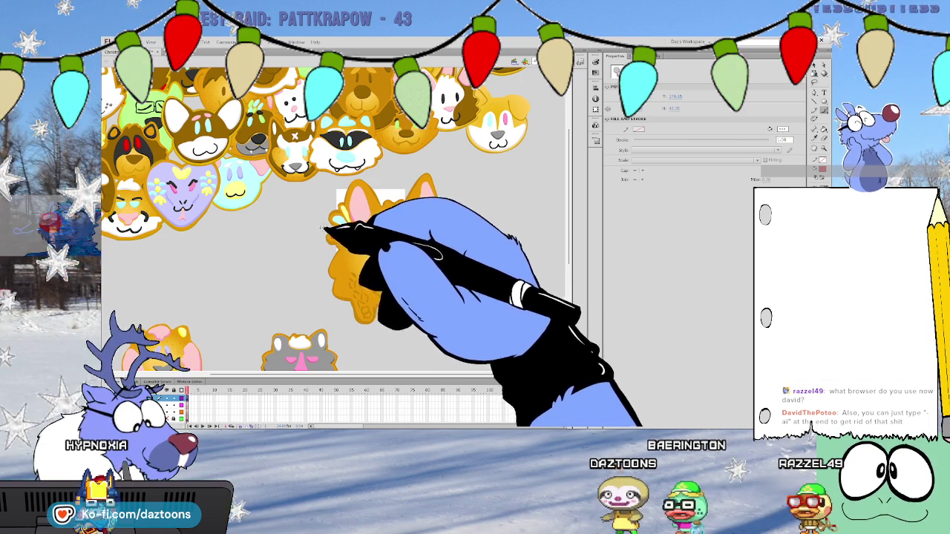
key("y")
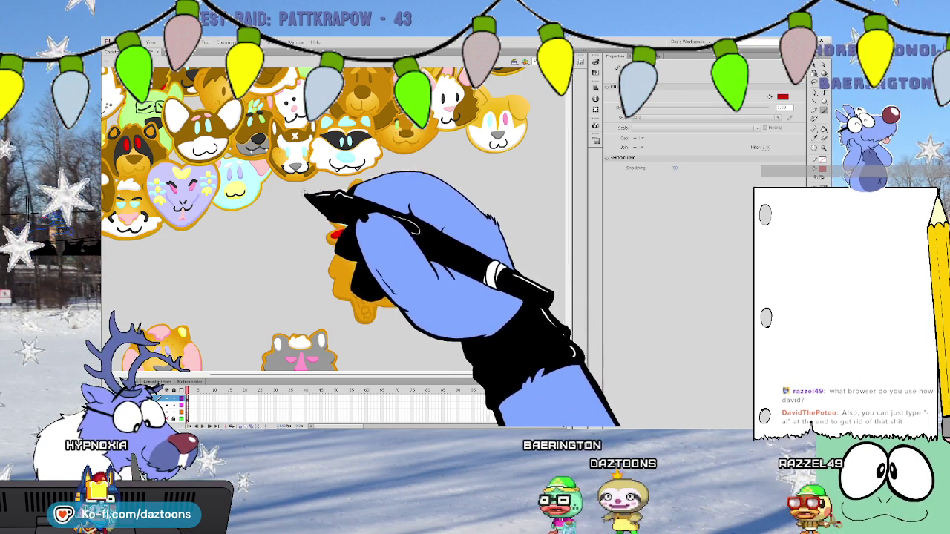
key("v")
key("y")
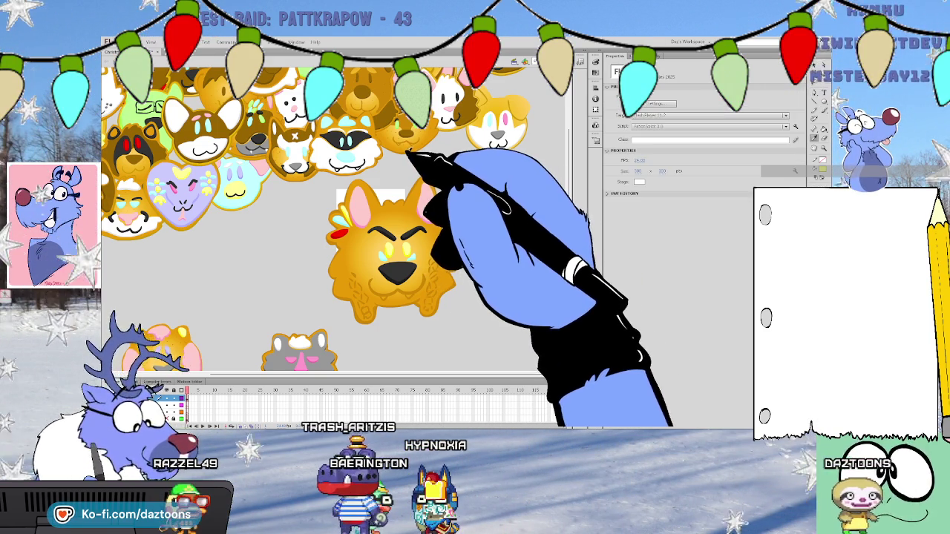
left_click(361, 254)
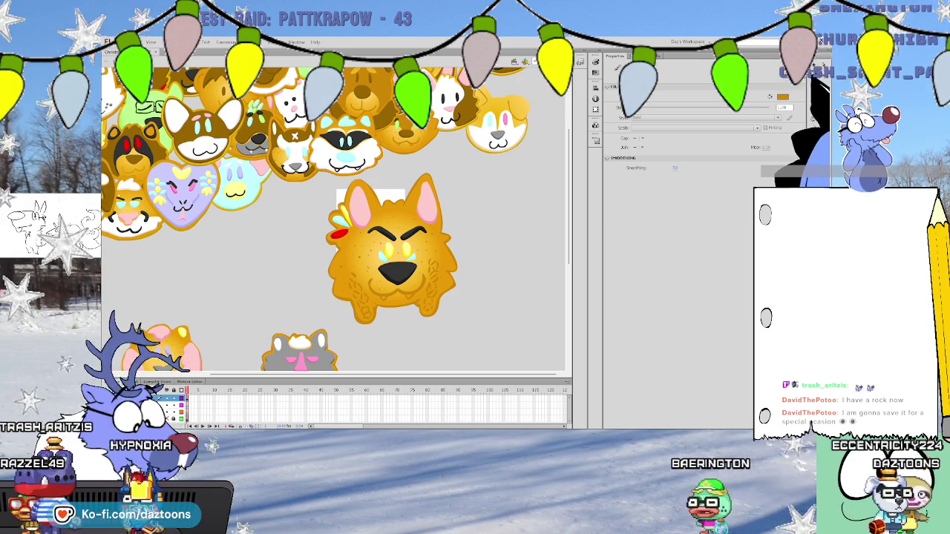
Lasso the entire fox cookie, group it with Ctrl+G, and move it down and left
key("l")
mouse_move(441, 318)
left_mouse_down()
mouse_move(356, 178)
mouse_move(431, 315)
left_mouse_up()
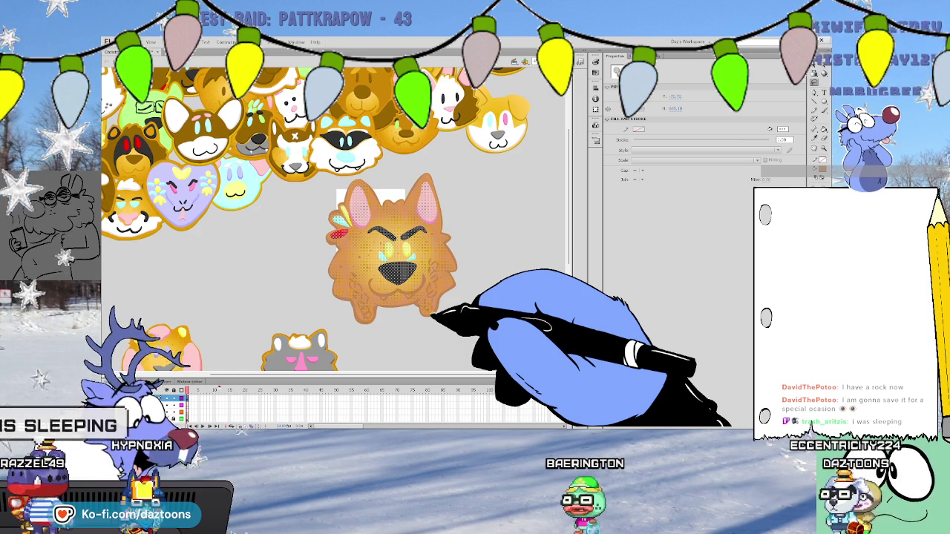
key("ctrl+g")
scroll(334, 222, "down", 3)
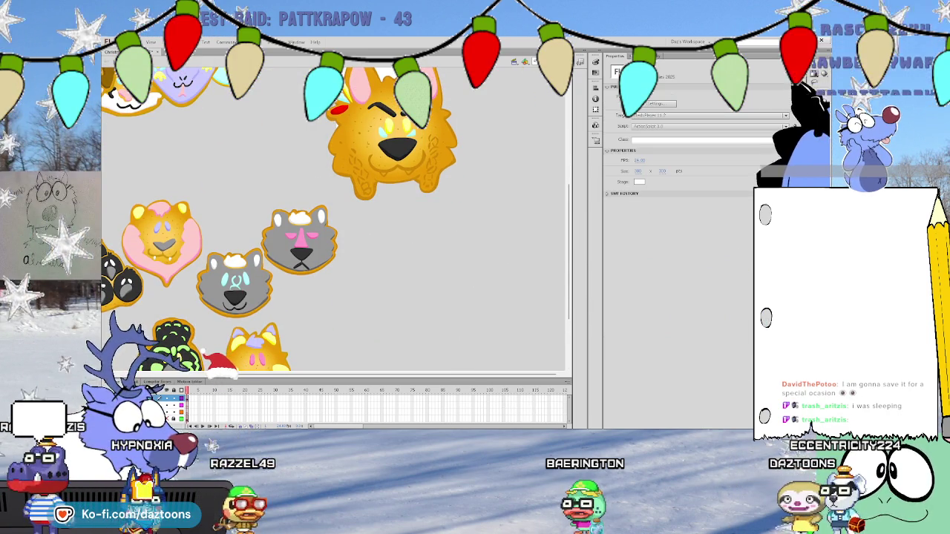
left_click_drag(451, 69, 337, 208)
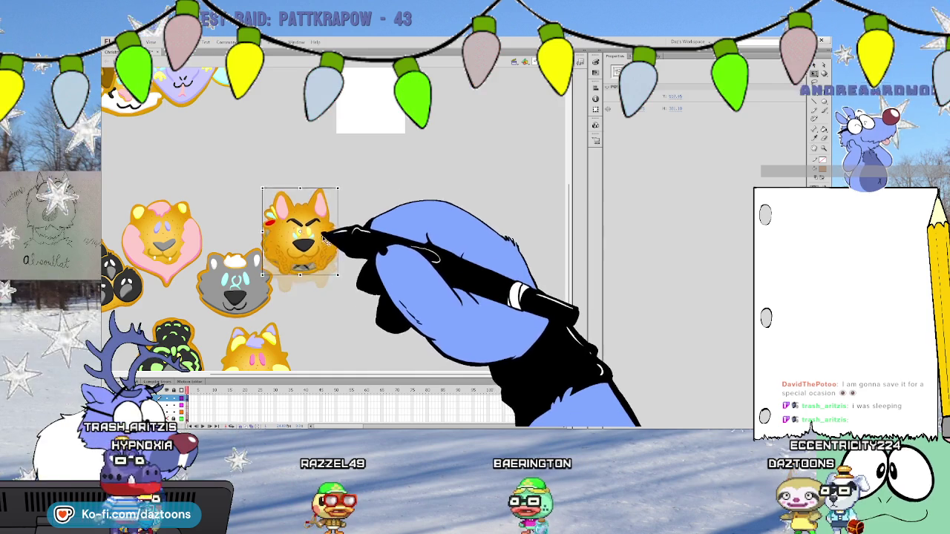
Place the fox cookie lower among the other cookies, then zoom in on the empty white square
left_click_drag(331, 240, 356, 314)
mouse_move(566, 212)
left_mouse_down()
mouse_move(568, 238)
mouse_move(547, 153)
left_mouse_up()
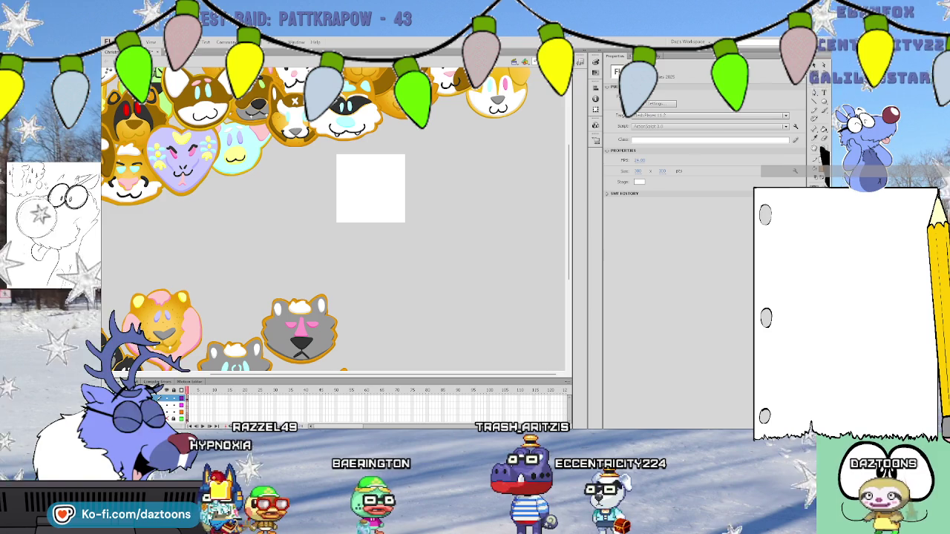
key("ctrl+equal")
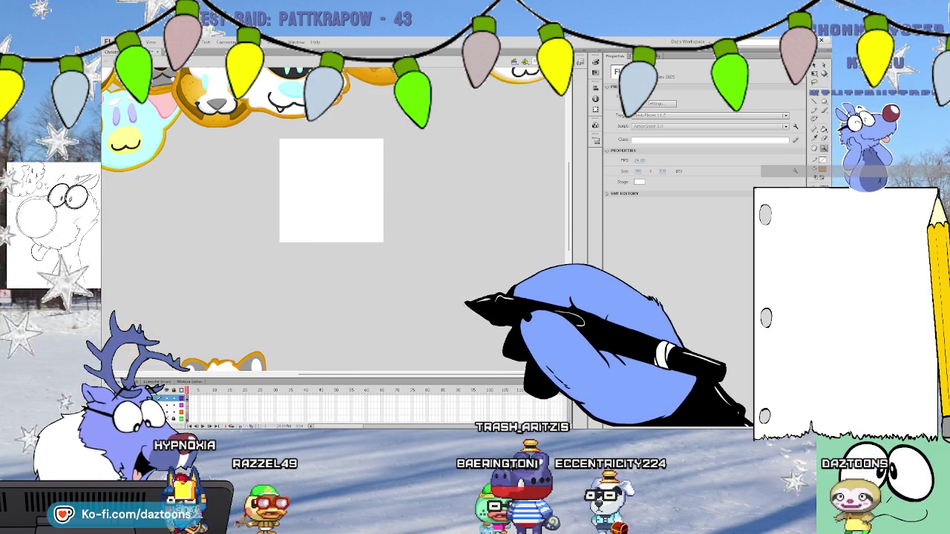
key("o")
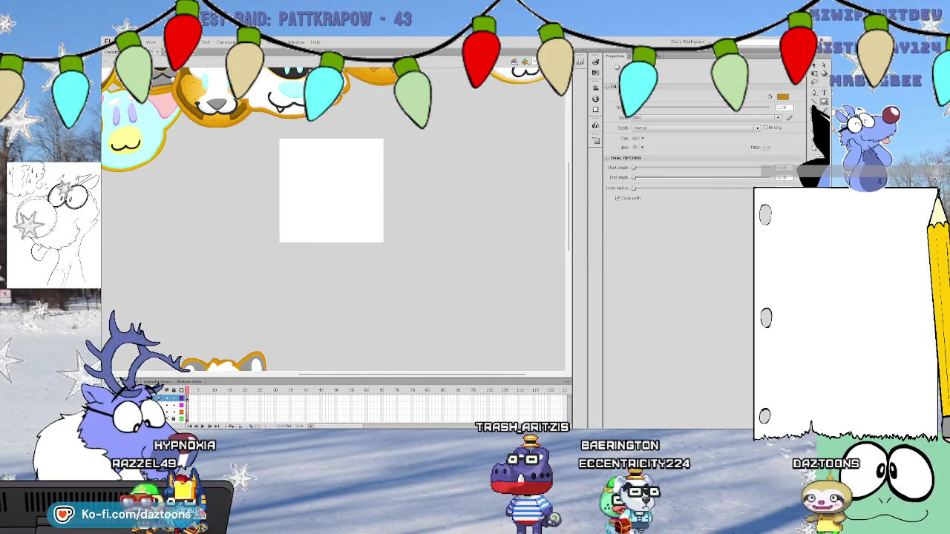
left_click_drag(285, 156, 441, 313)
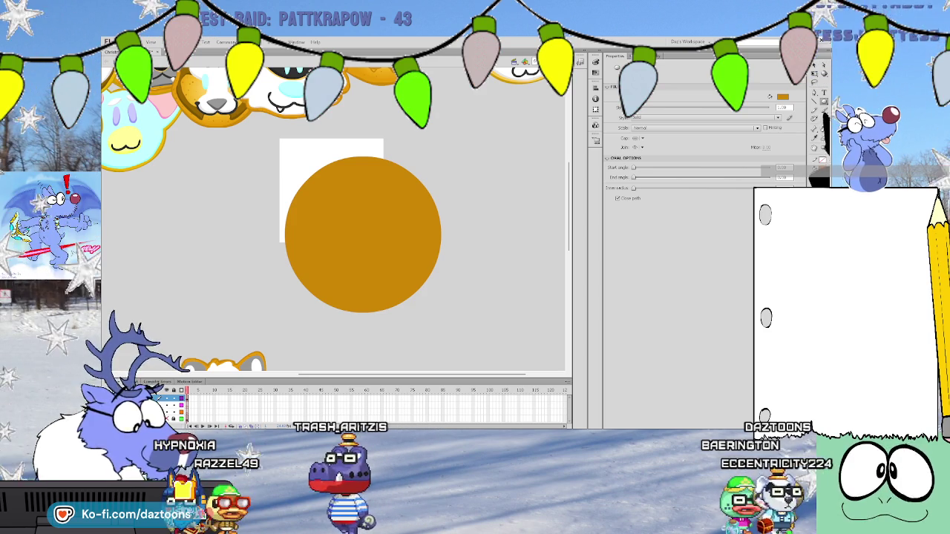
key("y")
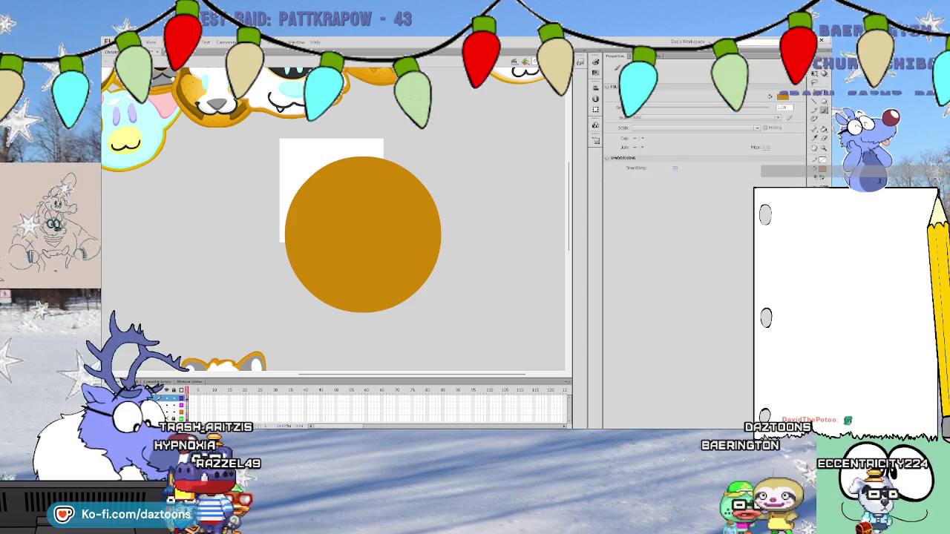
scroll(348, 223, "up", 5)
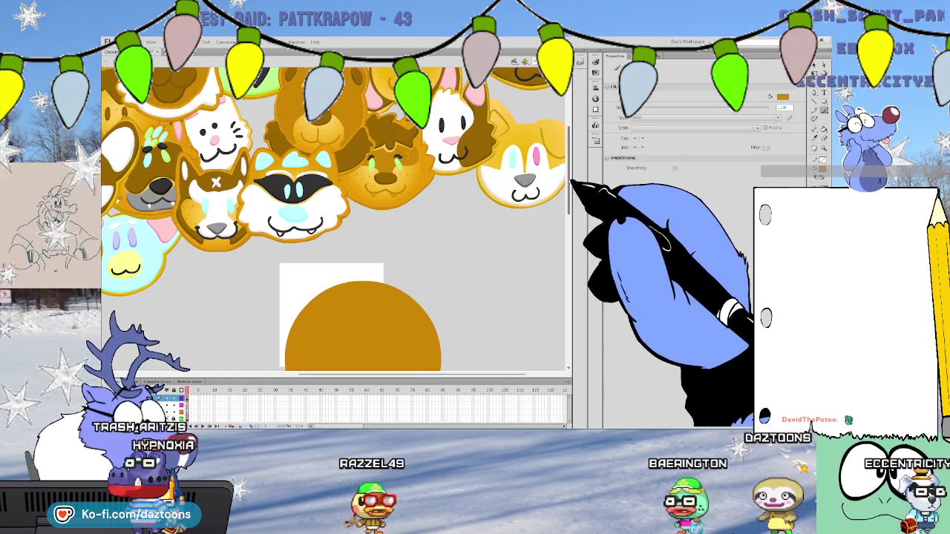
key("v")
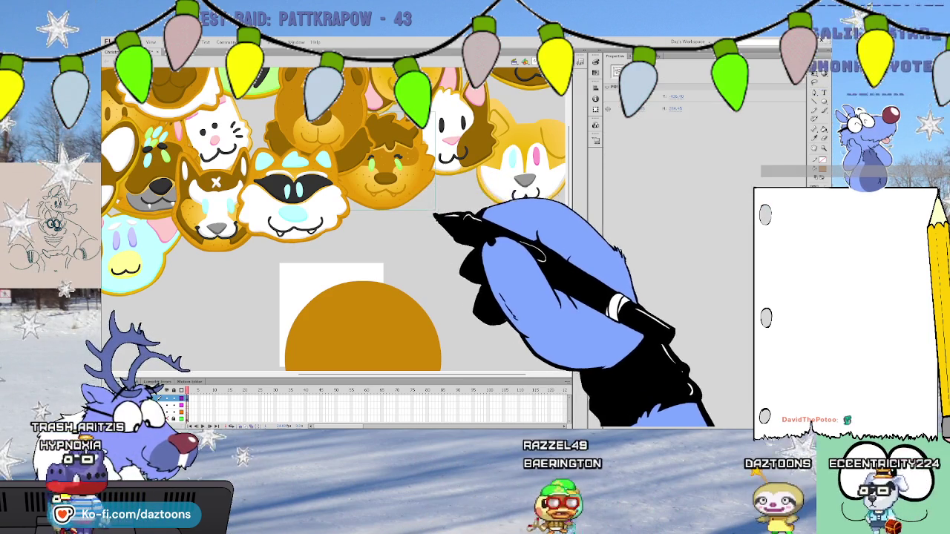
double_click(420, 183)
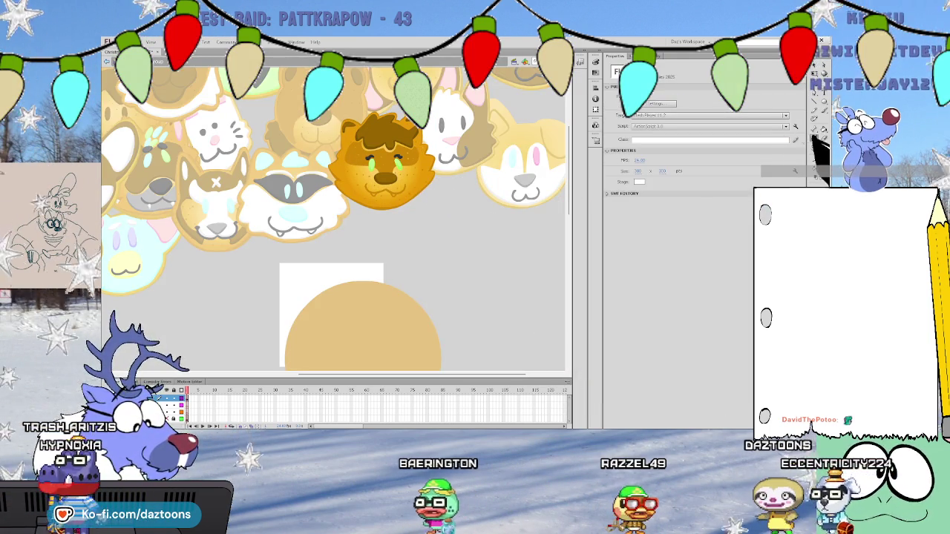
left_click(414, 194)
scroll(482, 223, "down", 3)
left_click(435, 239)
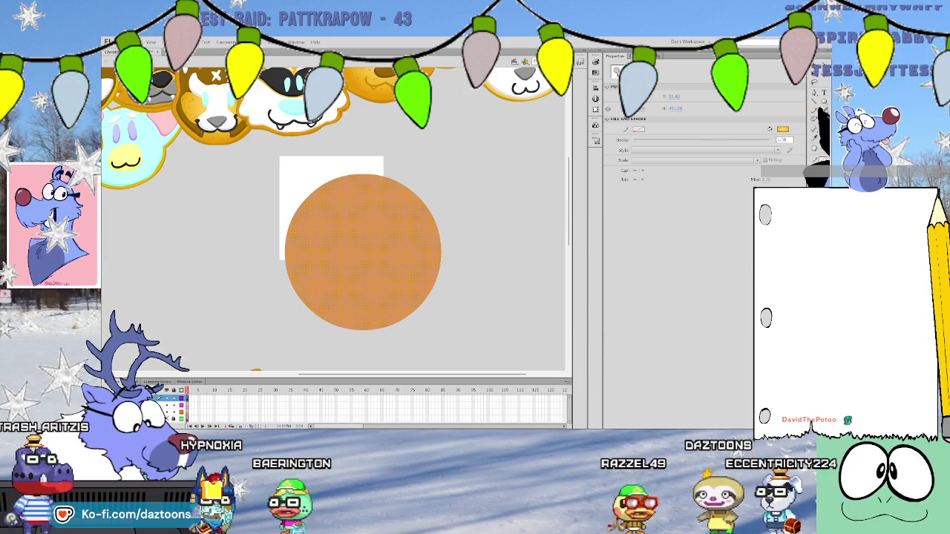
key("Delete")
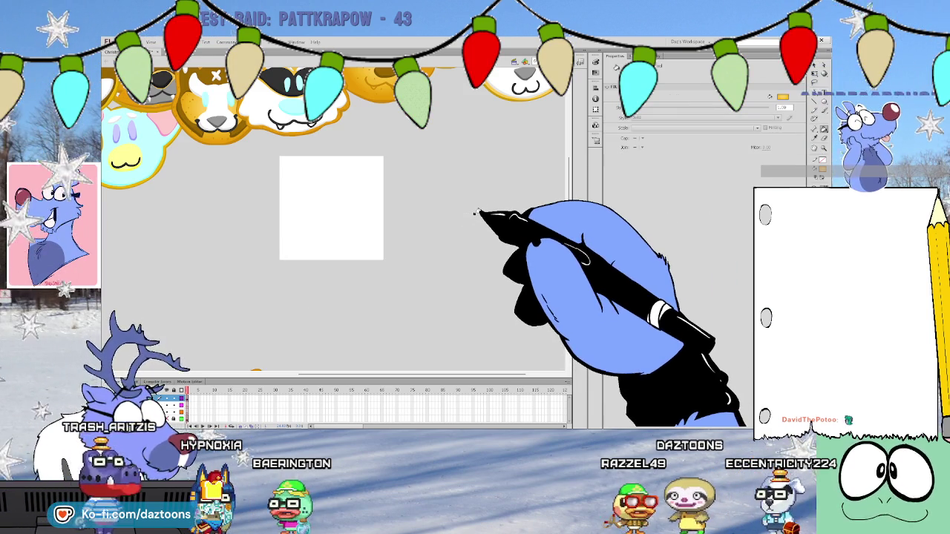
left_click_drag(308, 178, 467, 337)
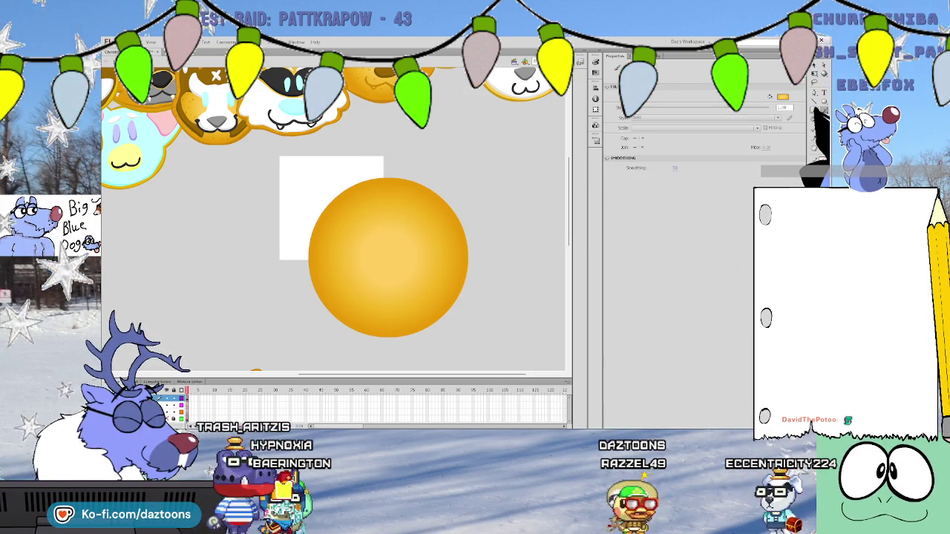
Brush a darker edge along the golden circle's left side, discarding a trial light-blue stroke
key("b")
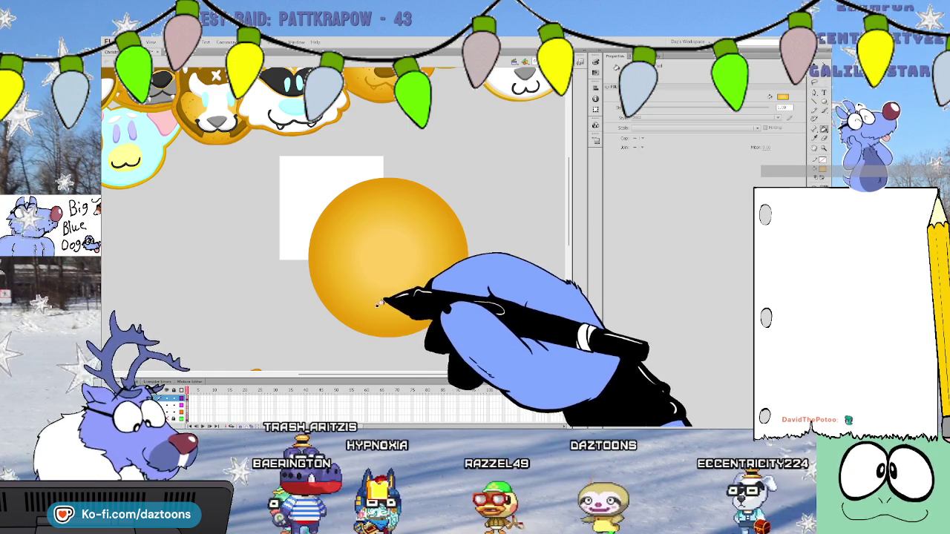
mouse_move(384, 332)
left_mouse_down()
mouse_move(328, 204)
mouse_move(443, 197)
mouse_move(462, 218)
mouse_move(471, 297)
mouse_move(425, 326)
mouse_move(388, 311)
mouse_move(361, 324)
mouse_move(346, 307)
left_mouse_up()
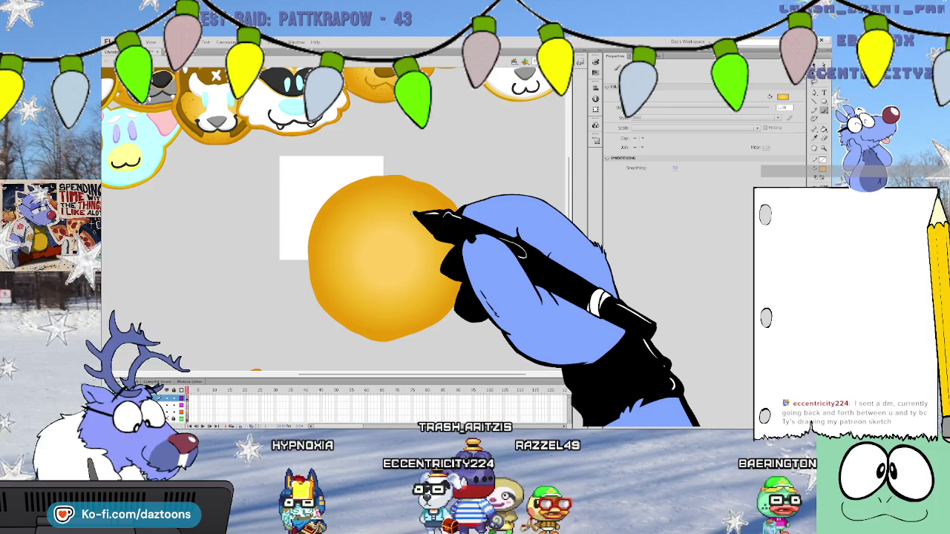
key("n")
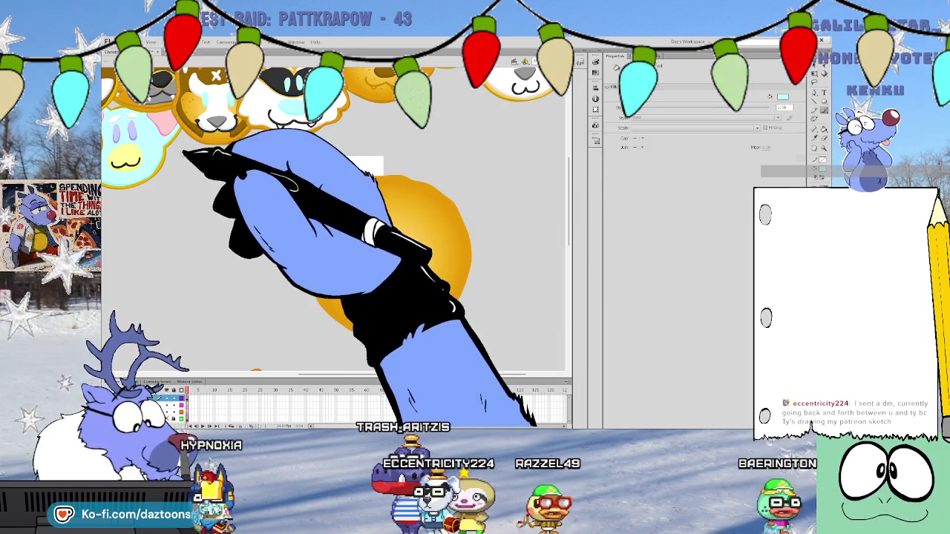
key("b")
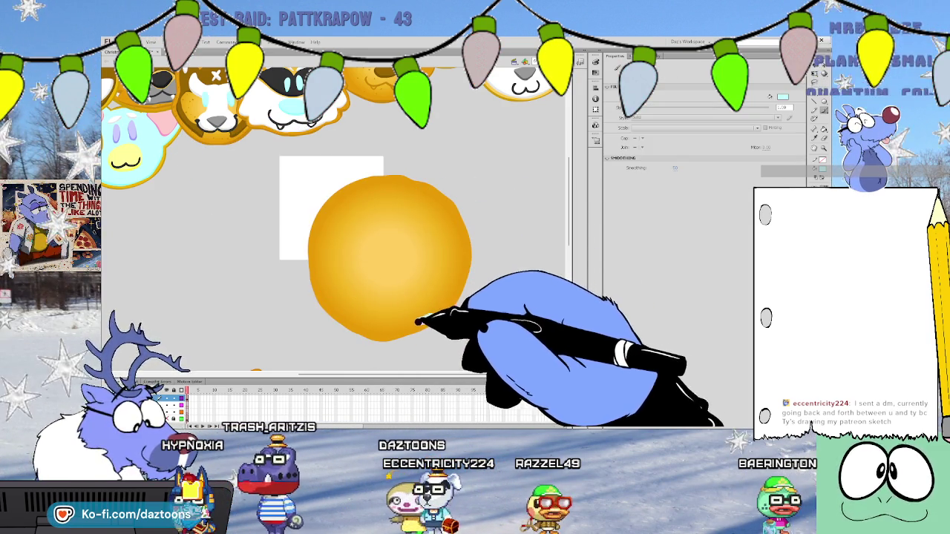
mouse_move(362, 329)
left_mouse_down()
mouse_move(321, 294)
mouse_move(331, 236)
mouse_move(393, 212)
left_mouse_up()
key("ctrl+z")
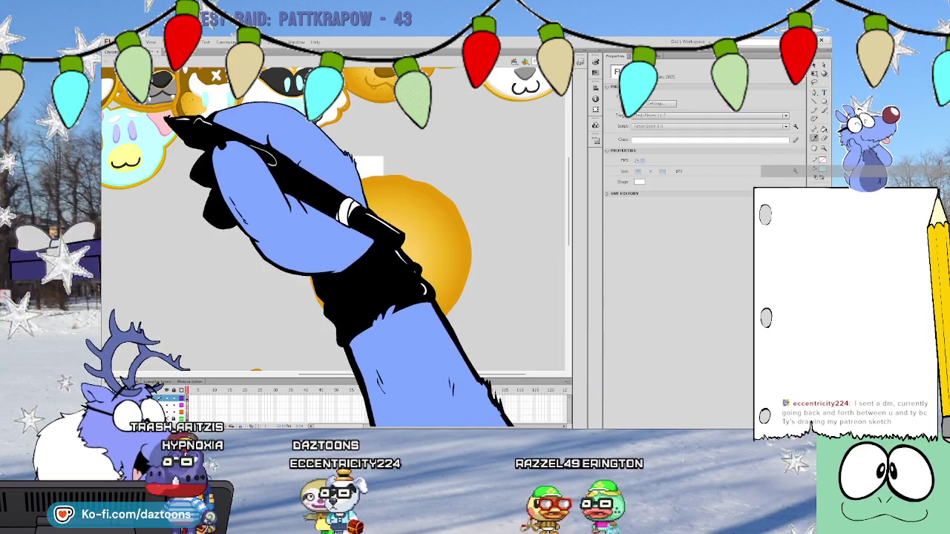
Try drawing and filling two pink ear outlines, then undo them
scroll(575, 201, "up", 3)
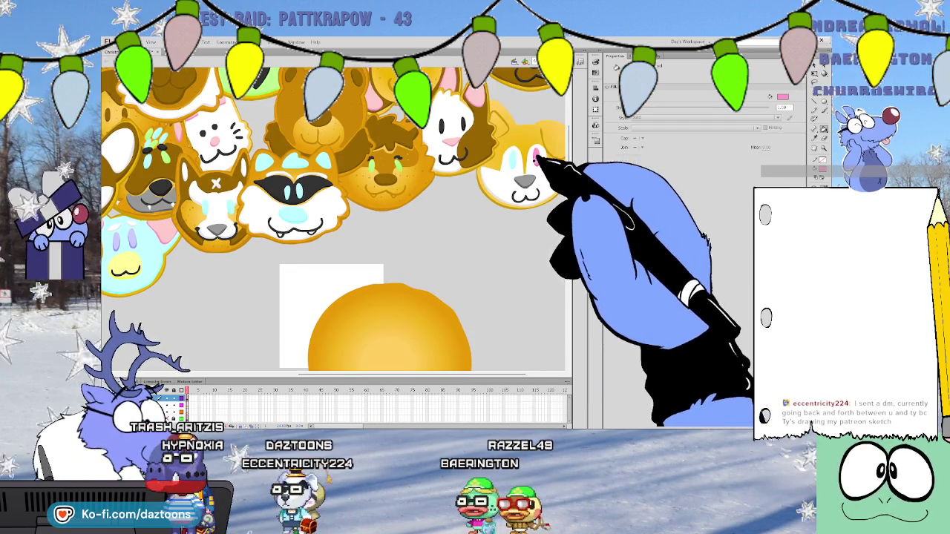
scroll(549, 171, "down", 2)
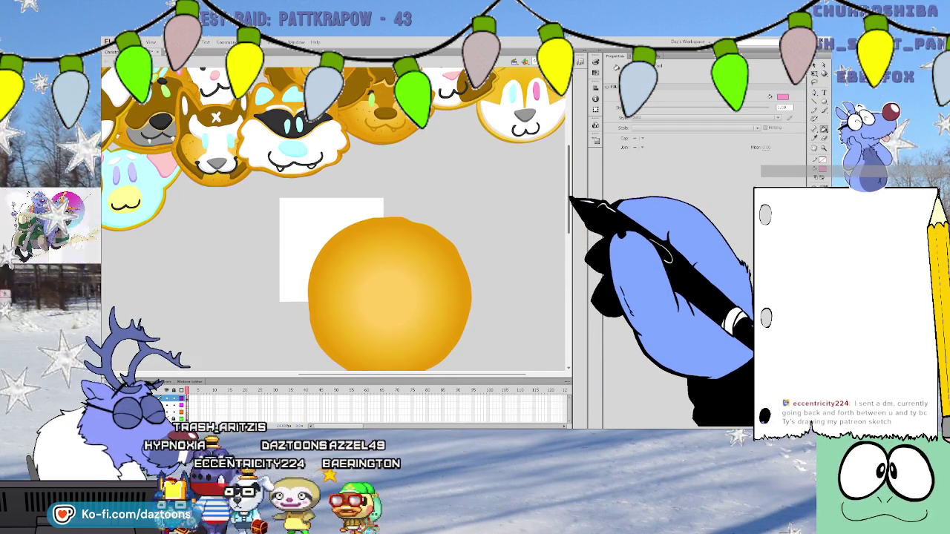
key("v")
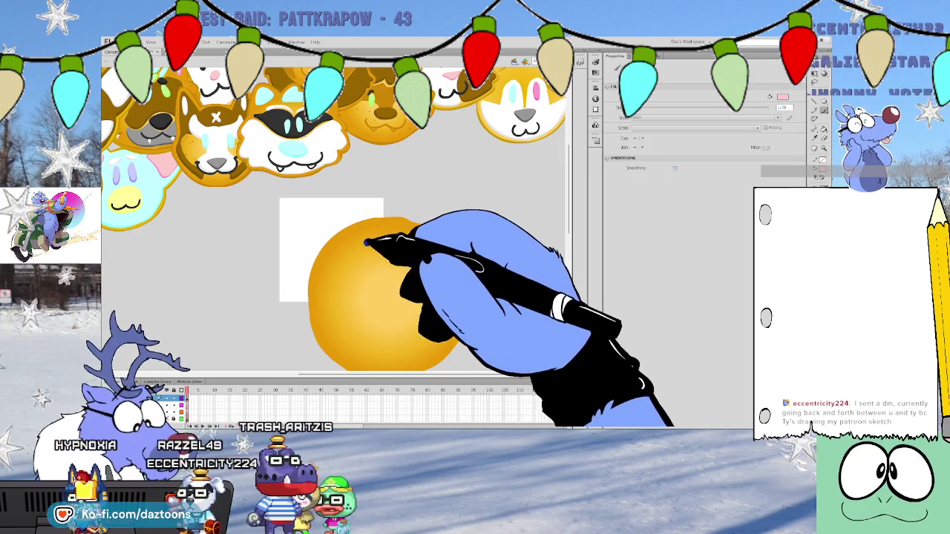
mouse_move(339, 245)
left_mouse_down()
mouse_move(335, 212)
mouse_move(314, 200)
mouse_move(307, 248)
mouse_move(322, 274)
mouse_move(369, 257)
left_mouse_up()
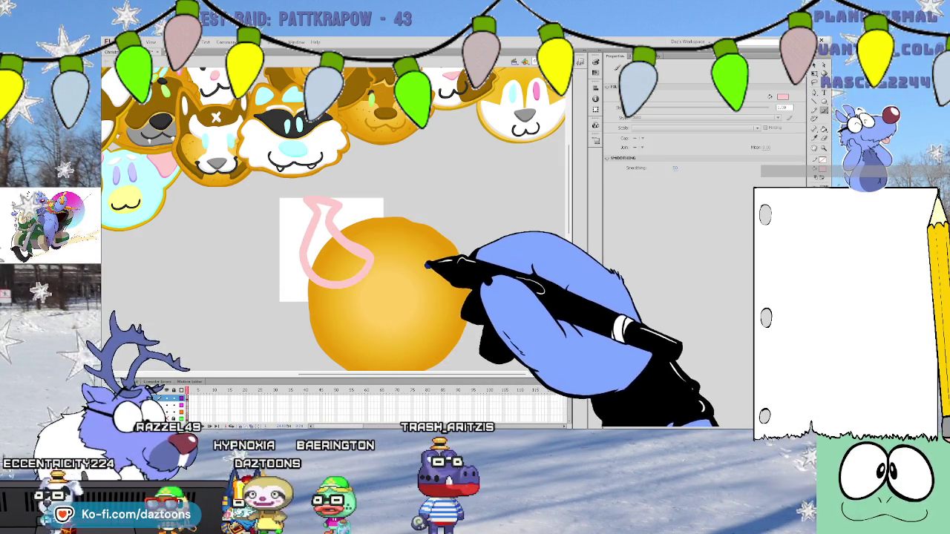
mouse_move(428, 264)
left_mouse_down()
mouse_move(456, 237)
mouse_move(454, 196)
mouse_move(472, 187)
mouse_move(488, 239)
left_mouse_up()
mouse_move(465, 275)
left_mouse_down()
mouse_move(435, 269)
mouse_move(456, 223)
left_mouse_up()
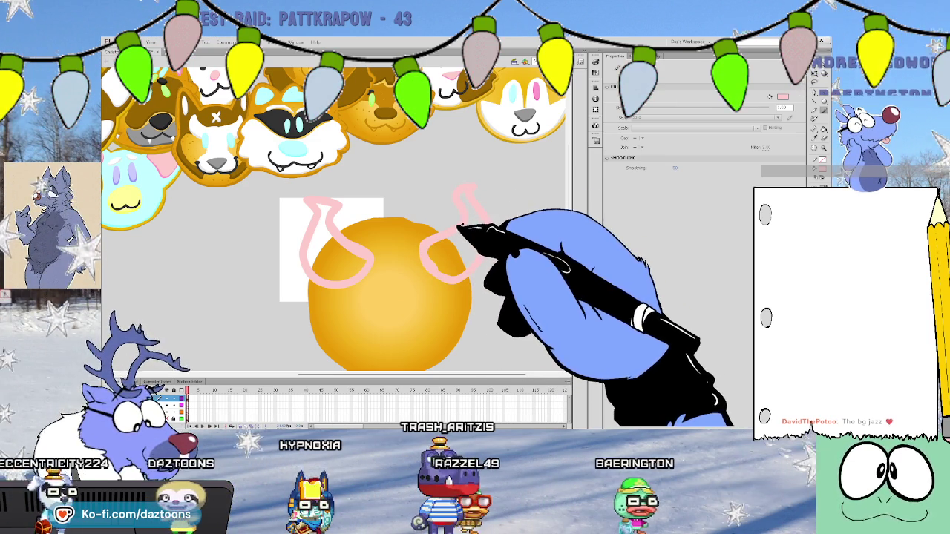
left_click(462, 248)
left_click(327, 256)
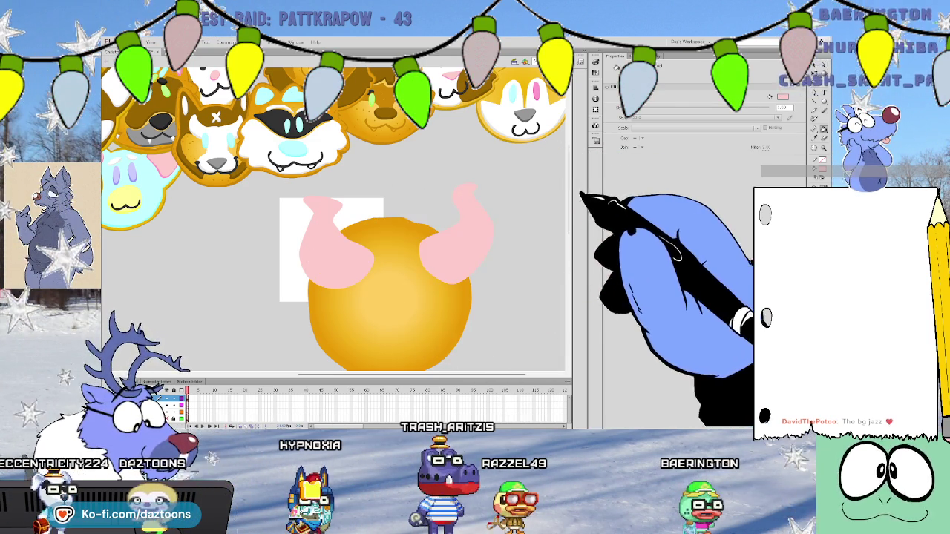
left_click_drag(569, 194, 570, 214)
key("ctrl+z")
key("ctrl+z")
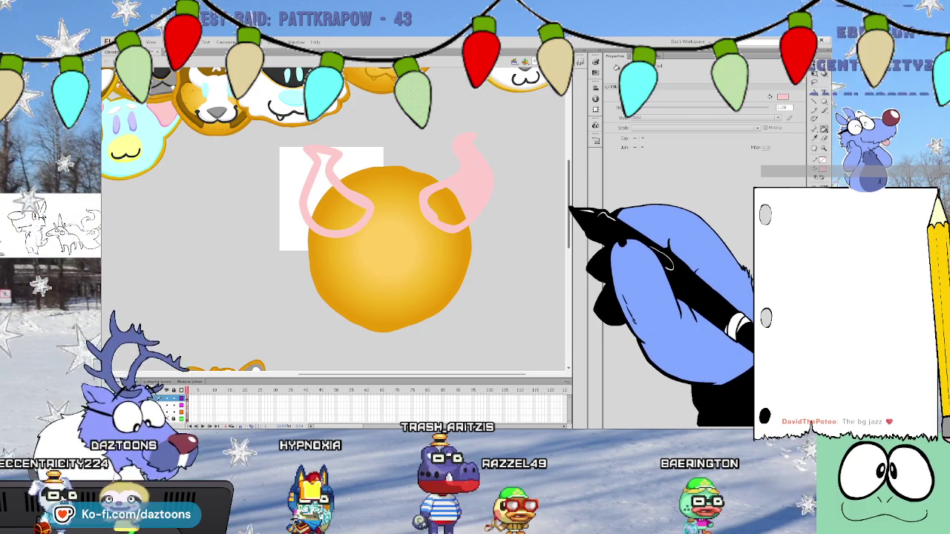
key("ctrl+z")
key("ctrl+z")
Brush pink ear outlines at the circle's upper left and upper right
key("b")
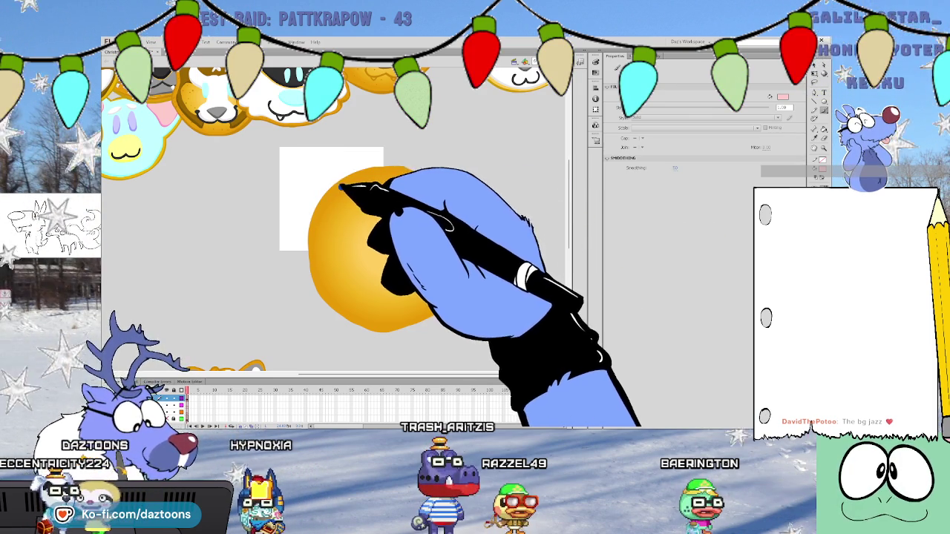
left_click_drag(319, 221, 346, 189)
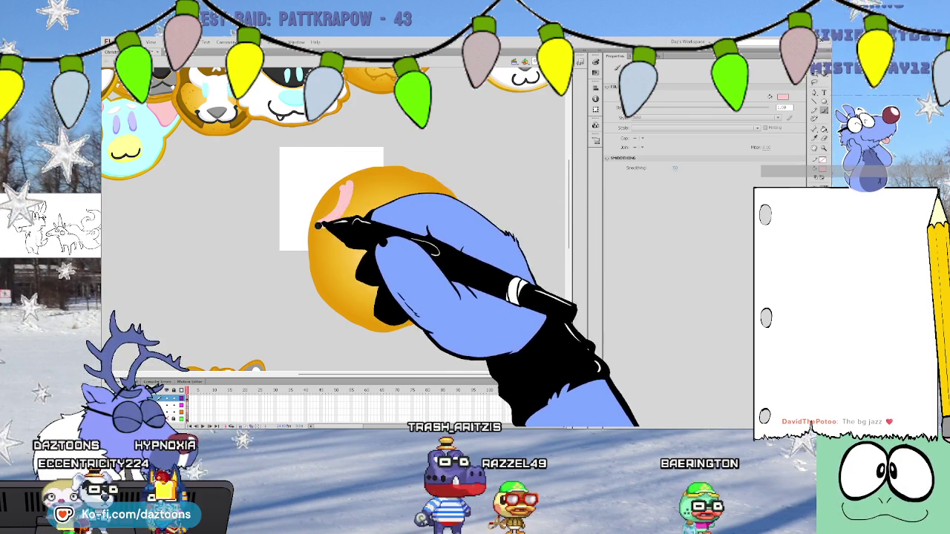
left_click_drag(414, 180, 429, 203)
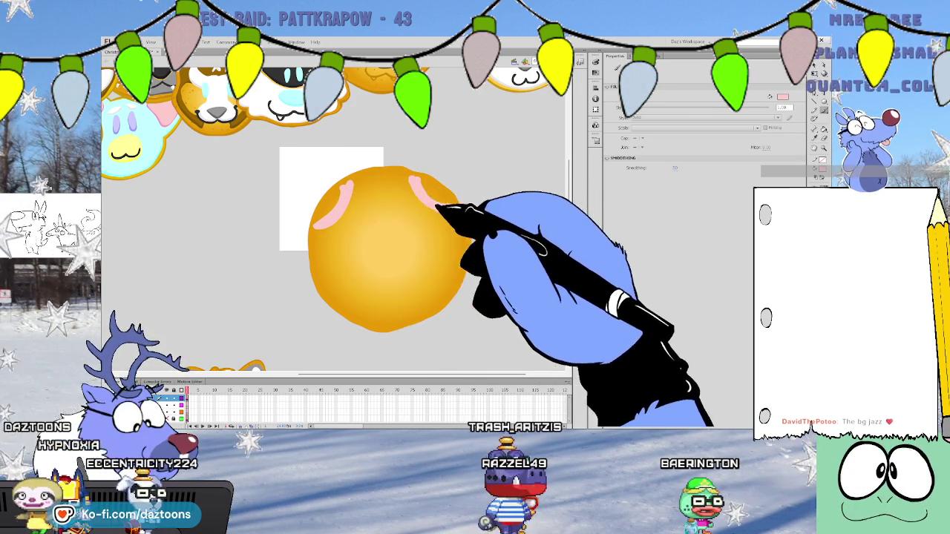
left_click_drag(297, 149, 313, 226)
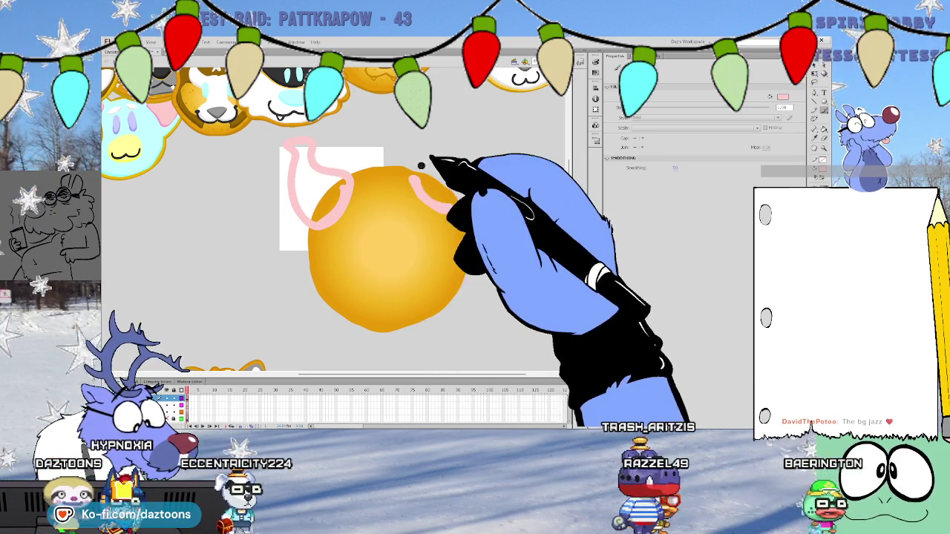
mouse_move(412, 176)
left_mouse_down()
mouse_move(443, 158)
mouse_move(430, 204)
left_mouse_up()
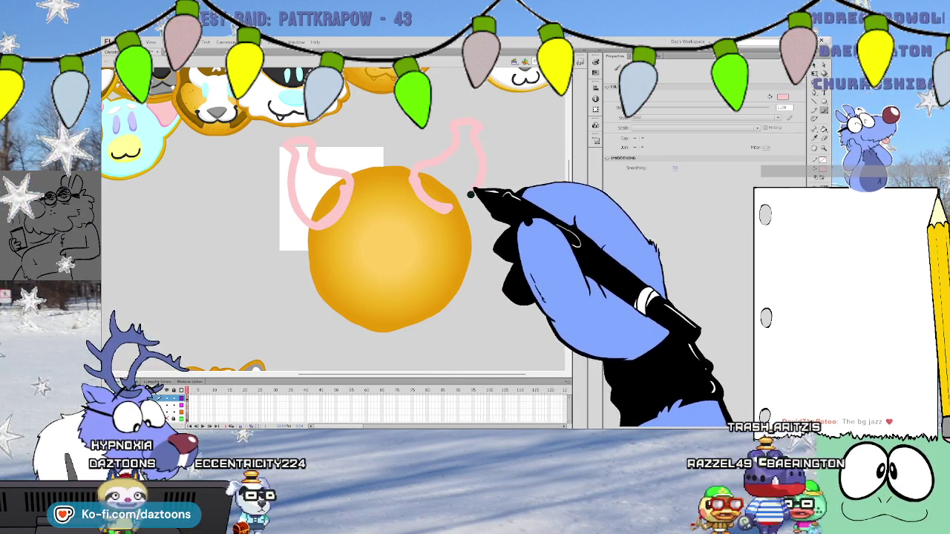
Fill both pink ear outlines solid pink with the Paint Bucket
key("k")
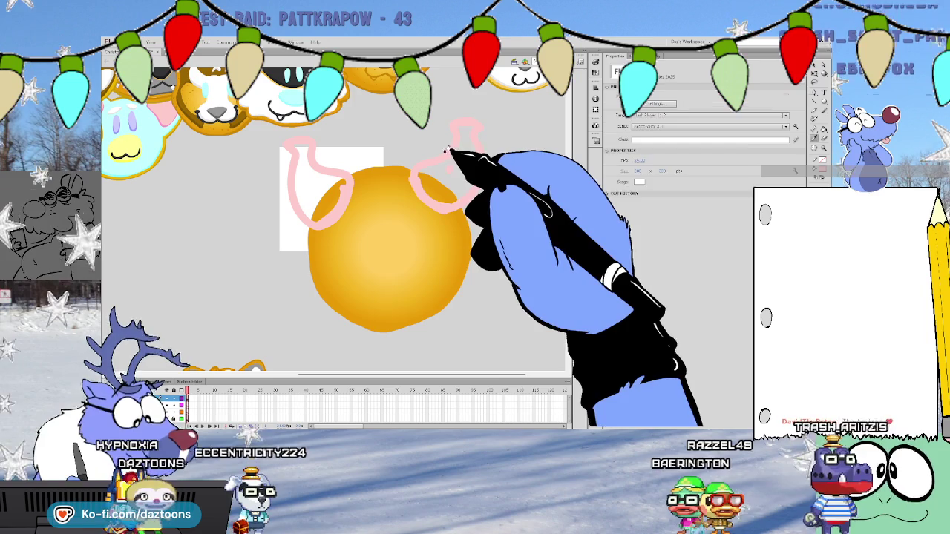
left_click(453, 152)
left_click(312, 177)
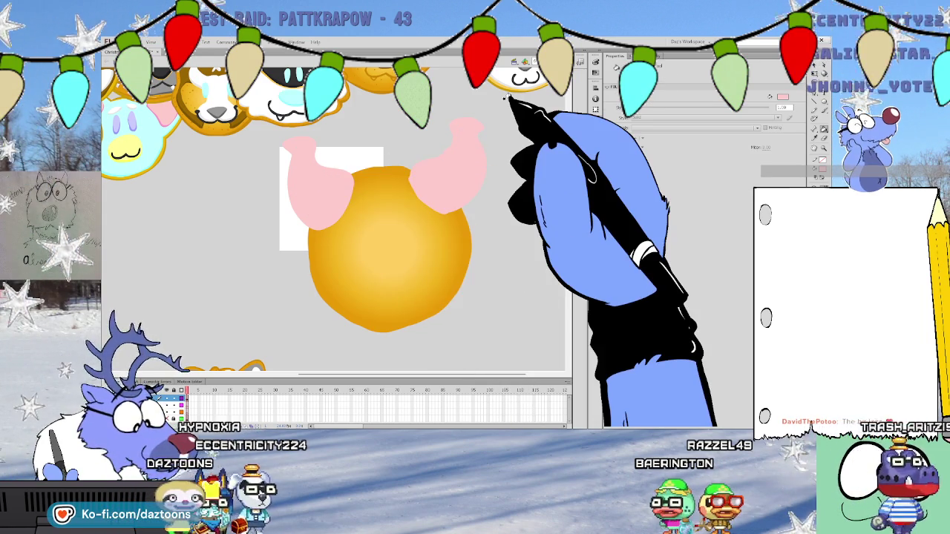
left_click_drag(461, 145, 454, 136)
key("v")
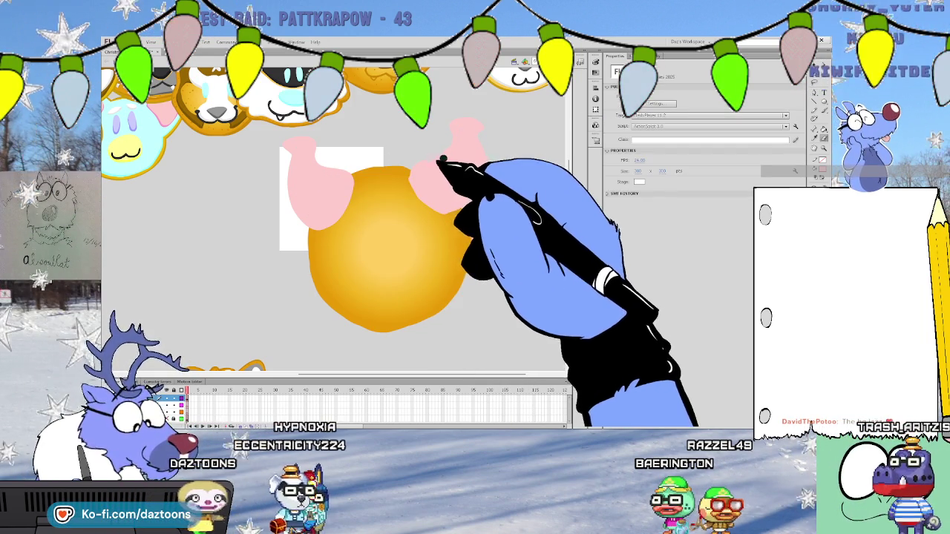
key("y")
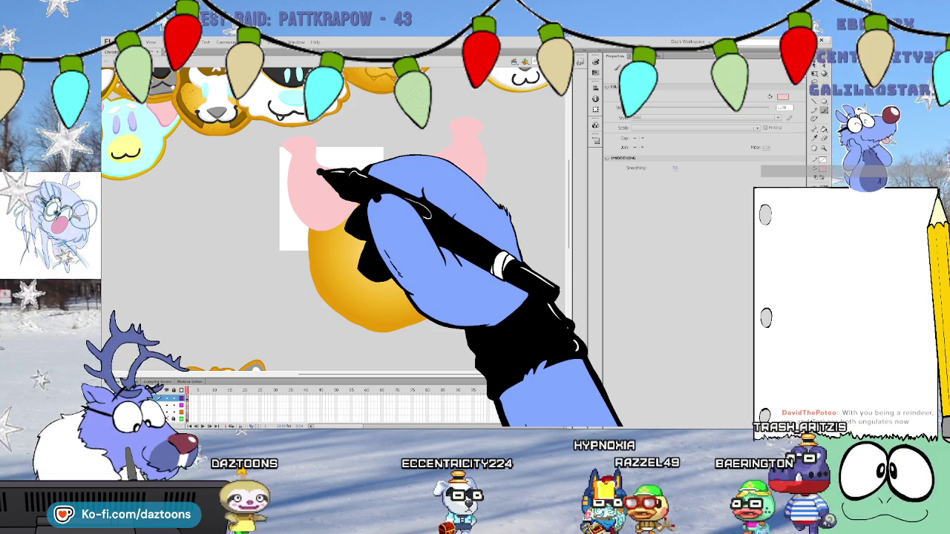
key("ctrl+z")
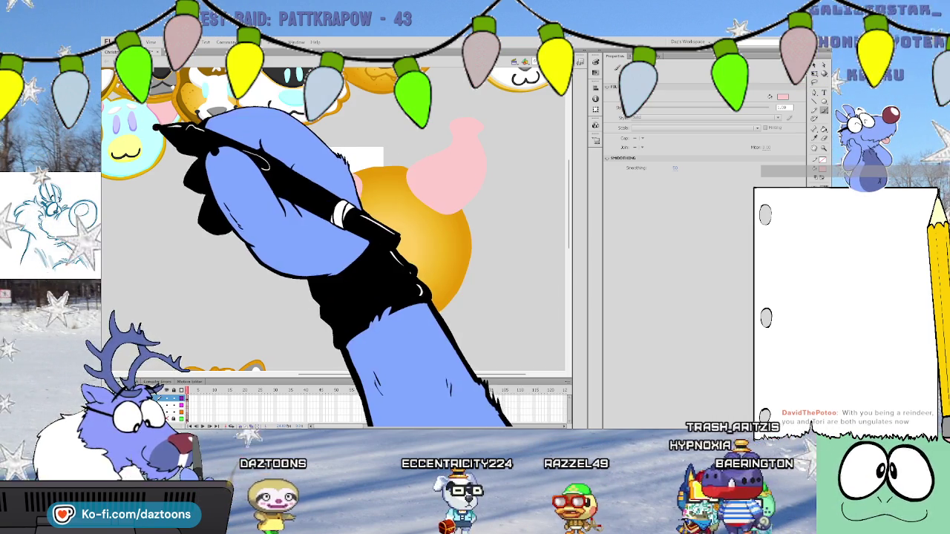
key("n")
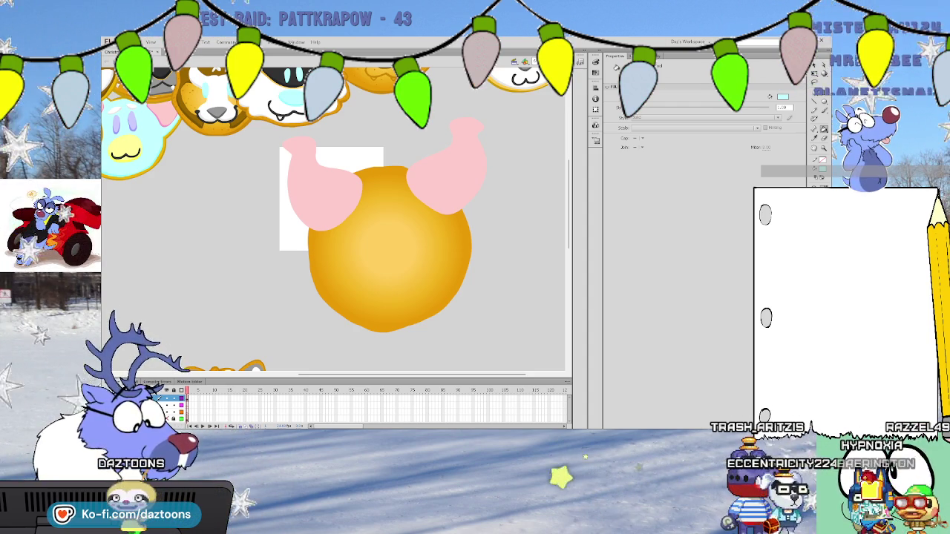
Select both pink ears and the orange head, rotate them slightly clockwise, and deselect
key("Escape")
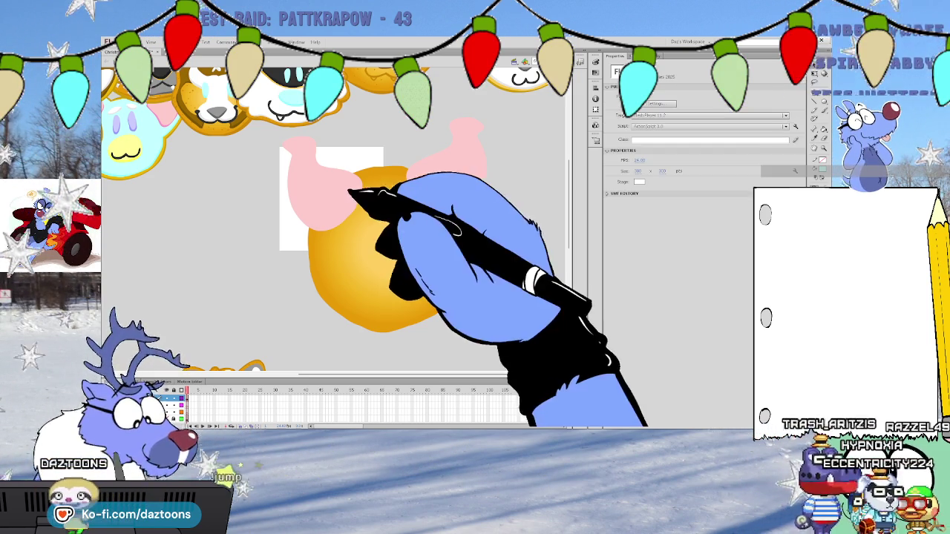
left_click(330, 189)
left_click(445, 183, "shift")
left_click(424, 223, "shift")
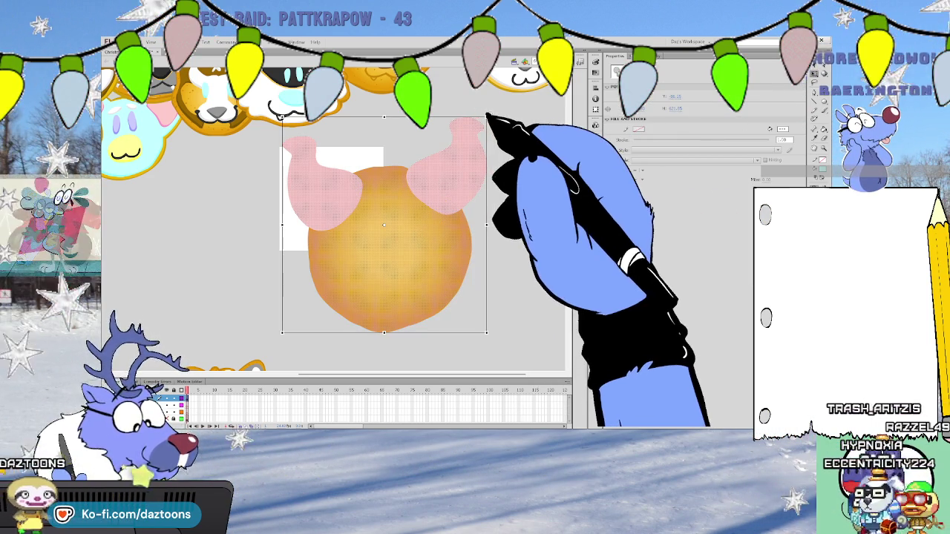
left_click_drag(488, 116, 496, 126)
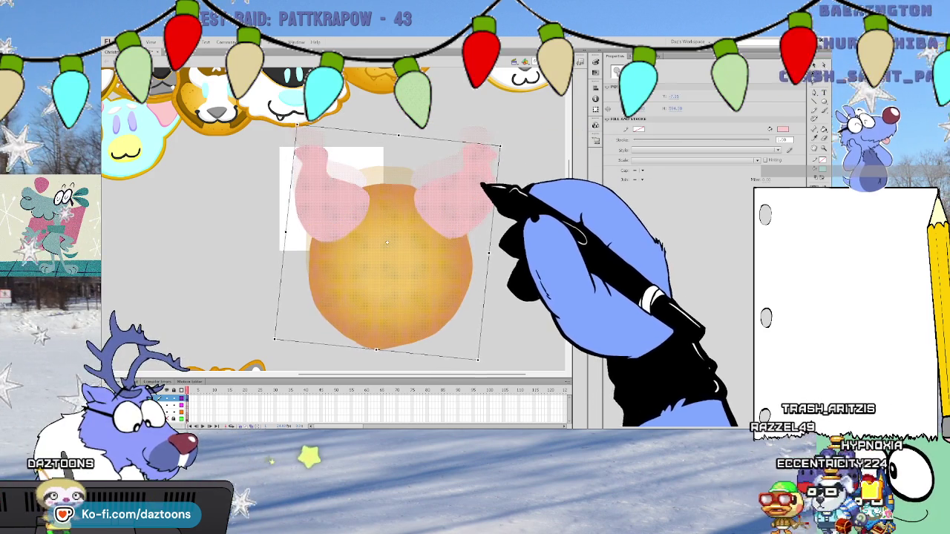
left_click(513, 212)
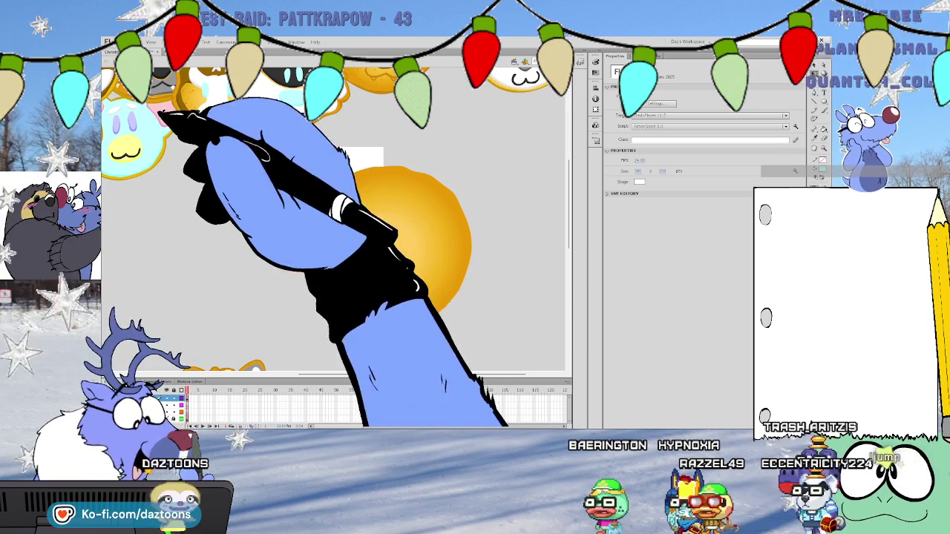
scroll(334, 245, "up", 2)
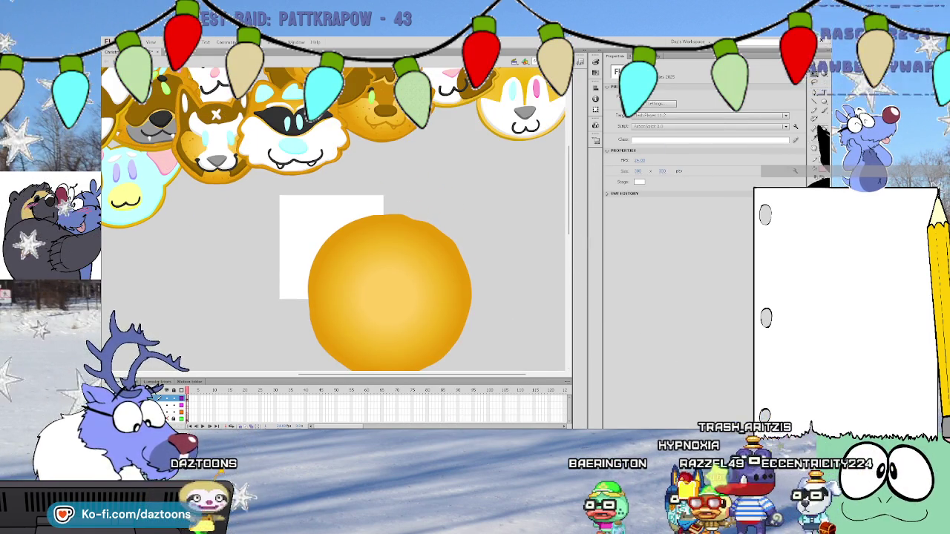
Try outlining and filling pink ears on the head, then undo them
key("y")
scroll(554, 216, "down", 2)
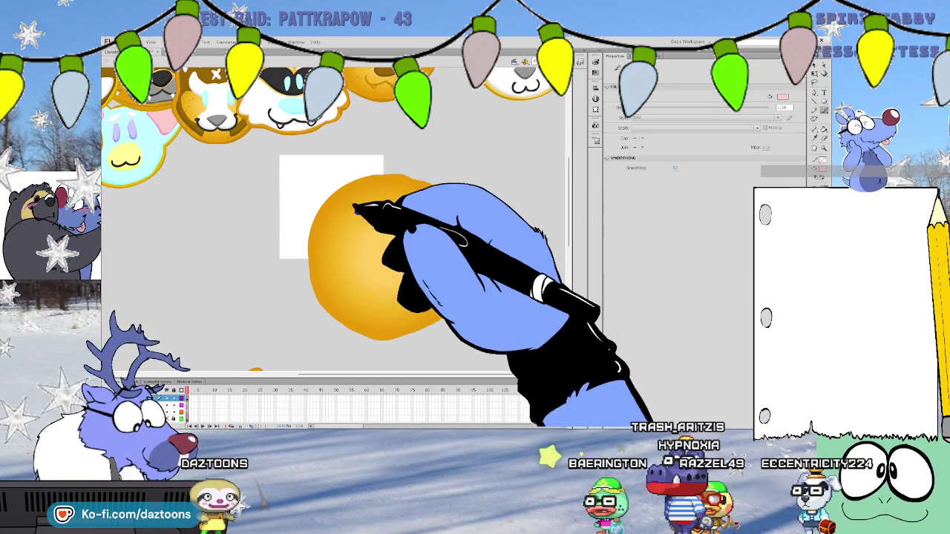
left_click_drag(326, 242, 356, 225)
left_click_drag(346, 190, 309, 213)
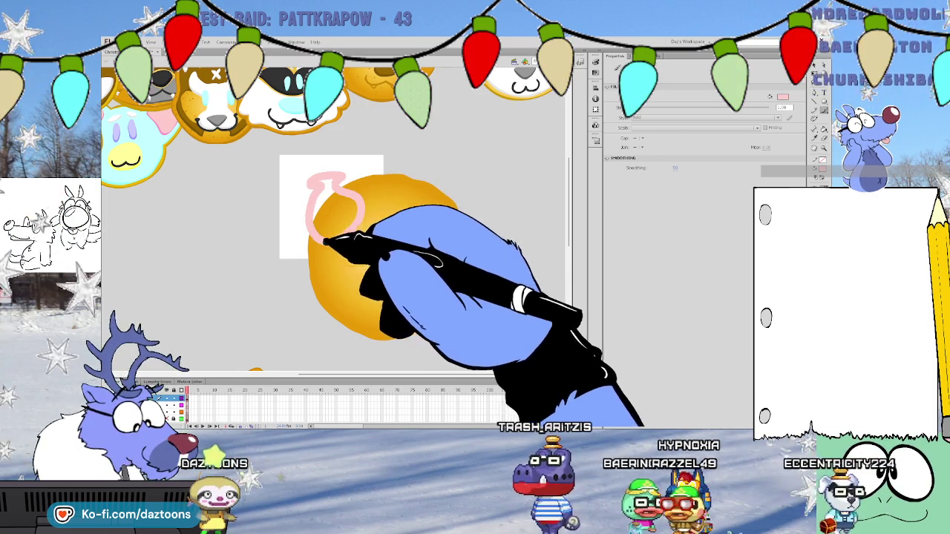
mouse_move(451, 215)
left_mouse_down()
mouse_move(411, 204)
mouse_move(460, 162)
left_mouse_up()
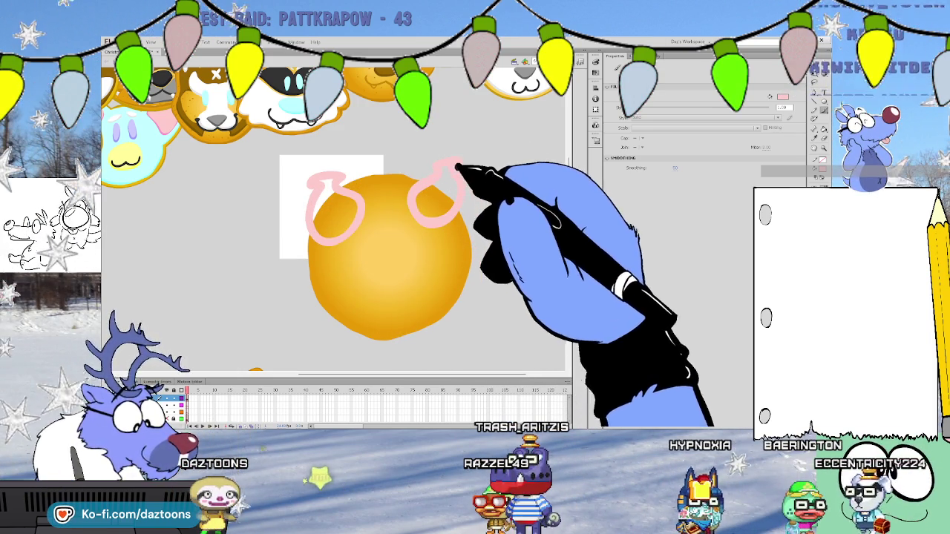
left_click(441, 177)
left_click(331, 213)
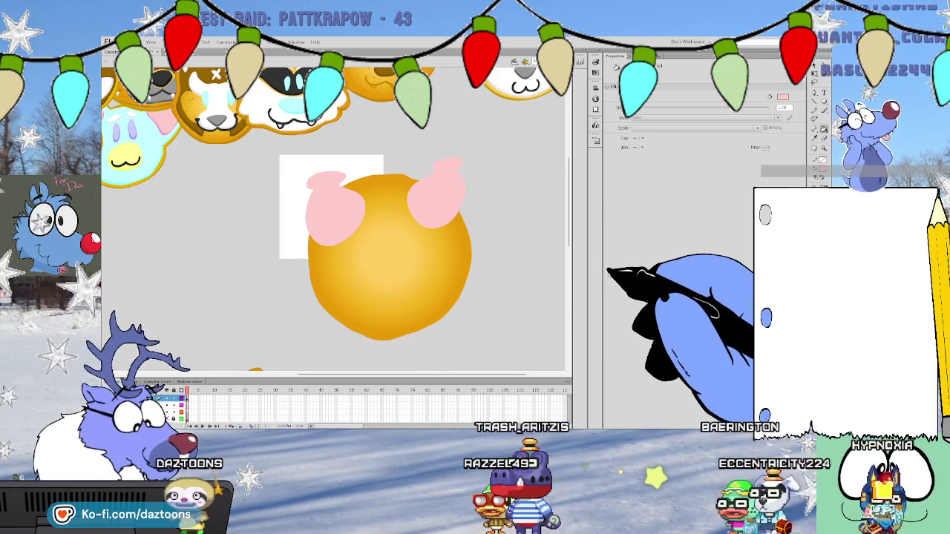
key("ctrl+z")
key("ctrl+z")
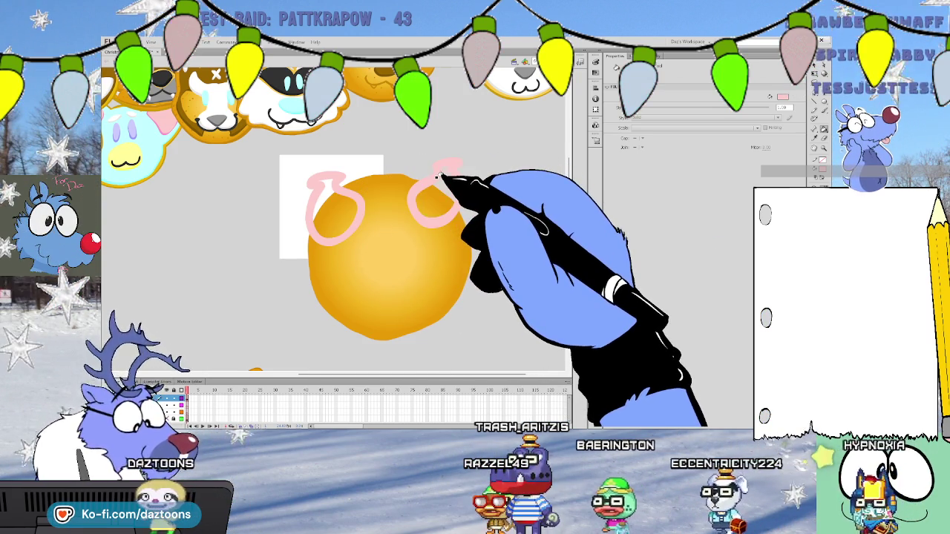
key("ctrl+z")
Brush two rounded orange ears at the head's upper left and upper right
key("b")
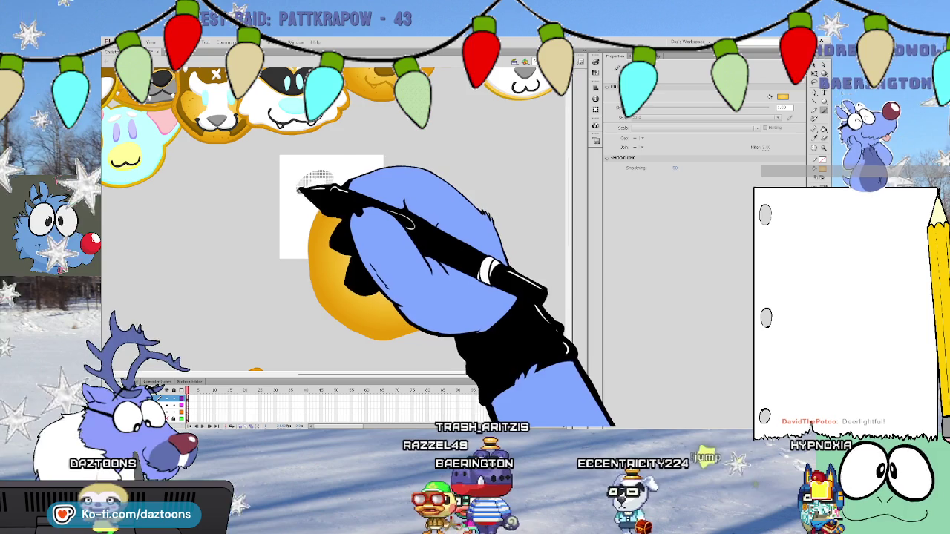
mouse_move(360, 190)
left_mouse_down()
mouse_move(309, 191)
mouse_move(301, 212)
mouse_move(318, 266)
left_mouse_up()
left_click_drag(413, 187, 461, 181)
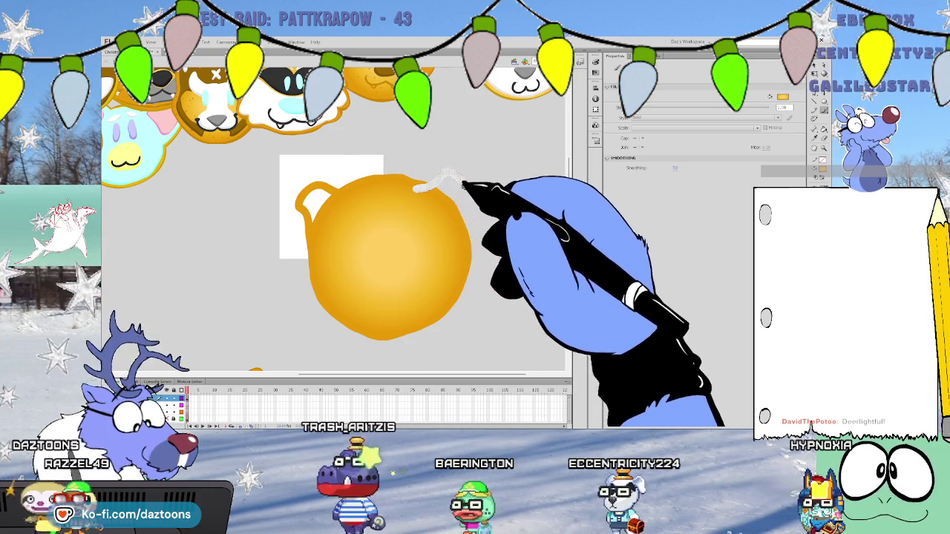
left_click_drag(456, 242, 462, 198)
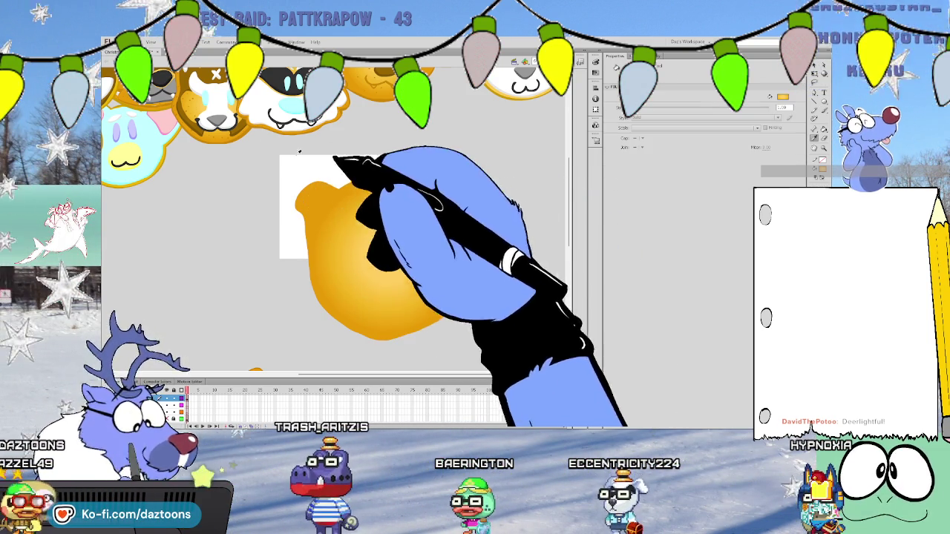
Paint pink inner ears inside both orange ears and fill them solid pink
key("b")
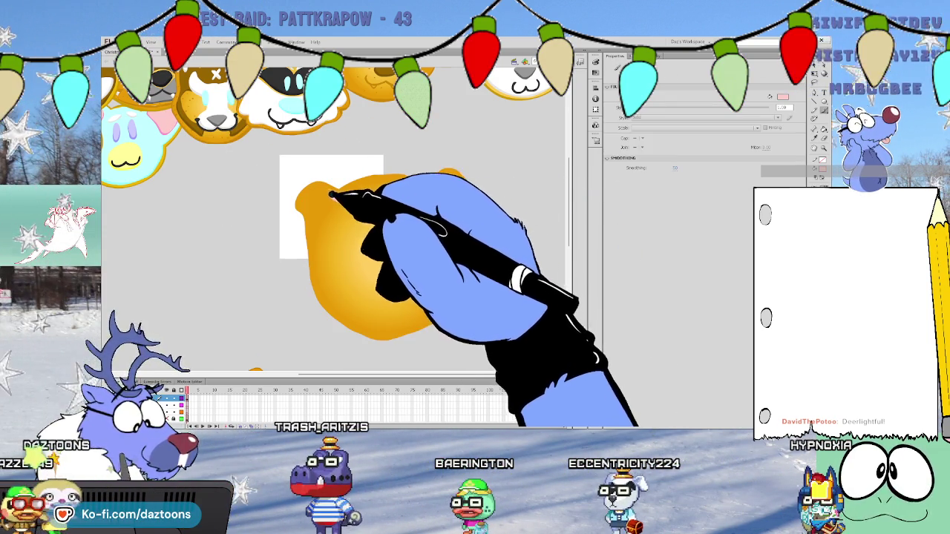
left_click_drag(304, 197, 320, 195)
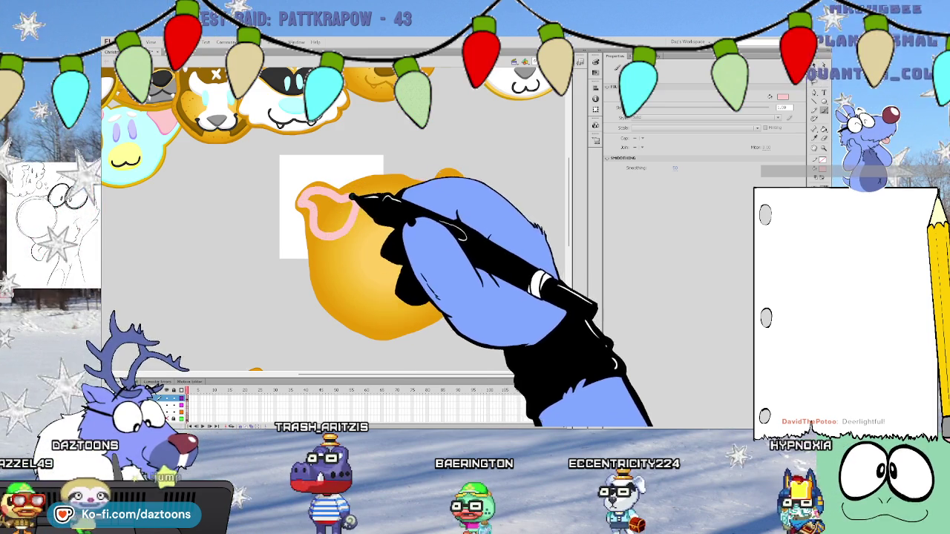
mouse_move(435, 195)
left_mouse_down()
mouse_move(435, 213)
mouse_move(420, 194)
mouse_move(450, 202)
left_mouse_up()
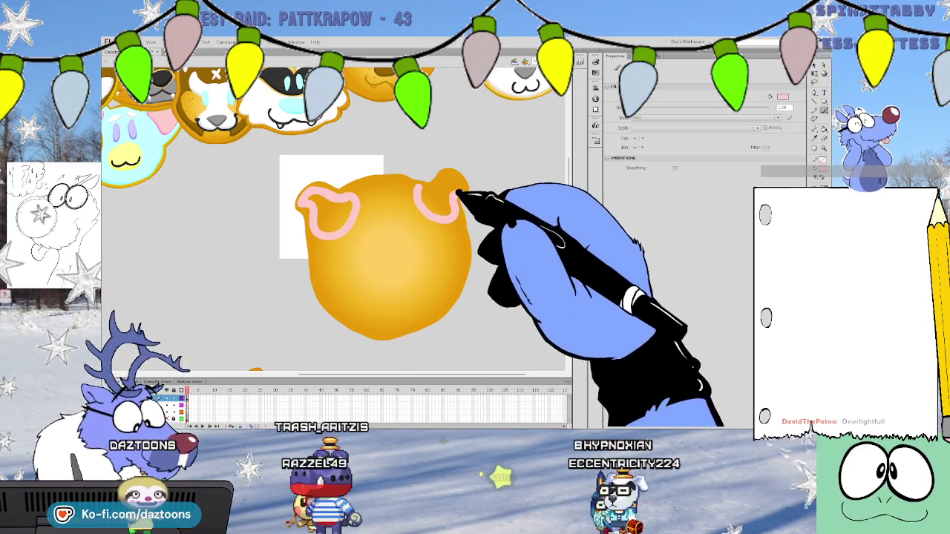
key("k")
left_click(327, 212)
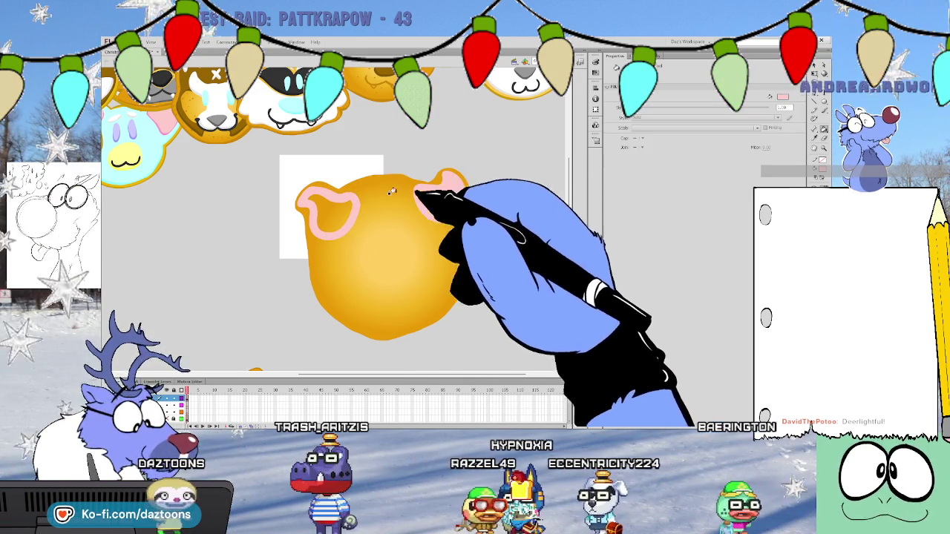
left_click(434, 199)
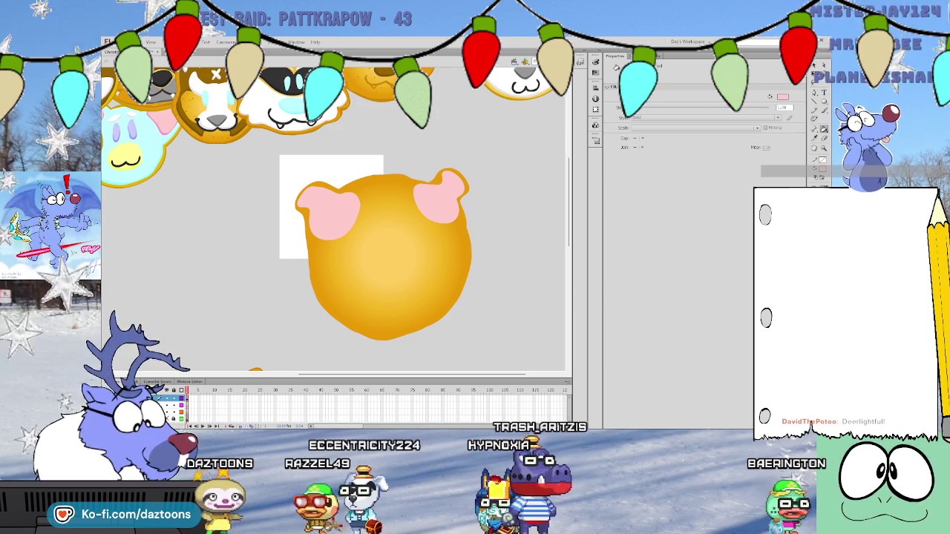
left_click(165, 145)
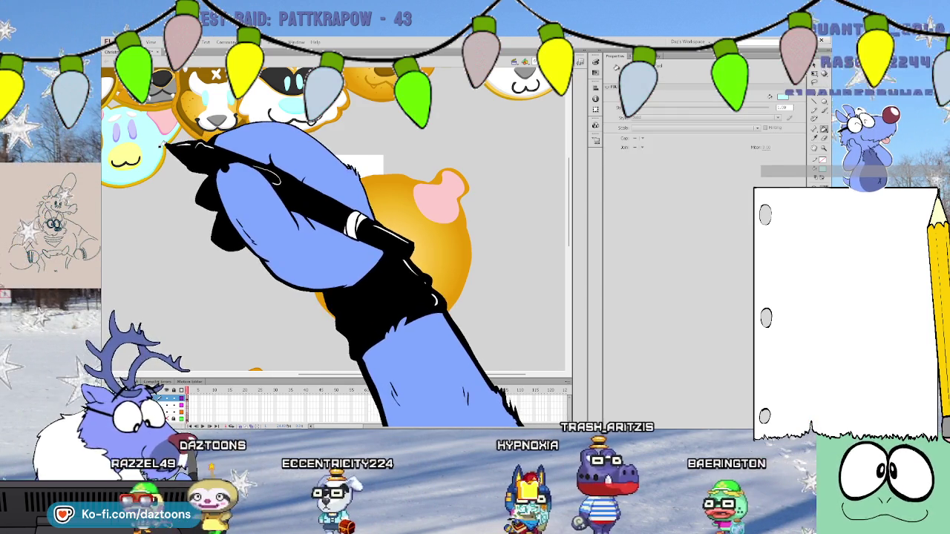
Brush a light-blue icing line across the head's top and down its right side
key("b")
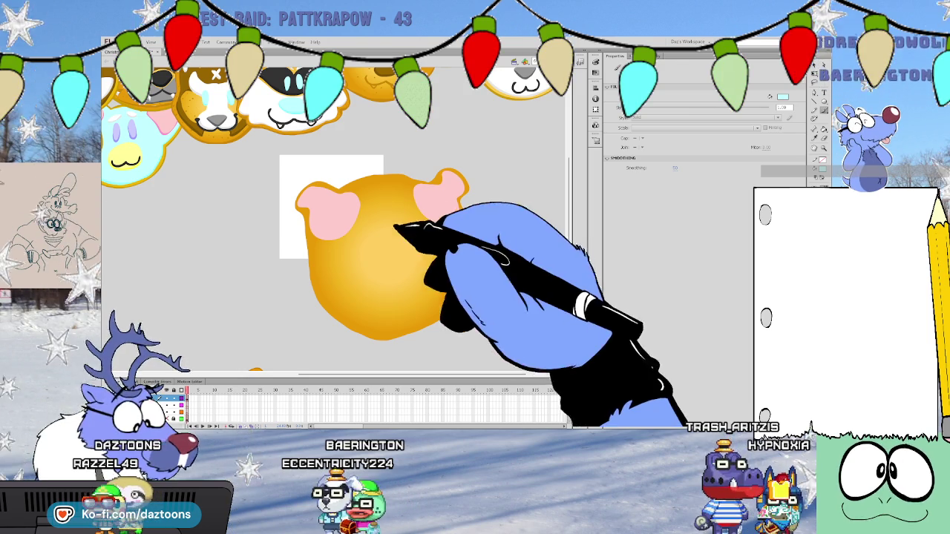
left_click_drag(363, 187, 451, 180)
left_click_drag(468, 223, 489, 227)
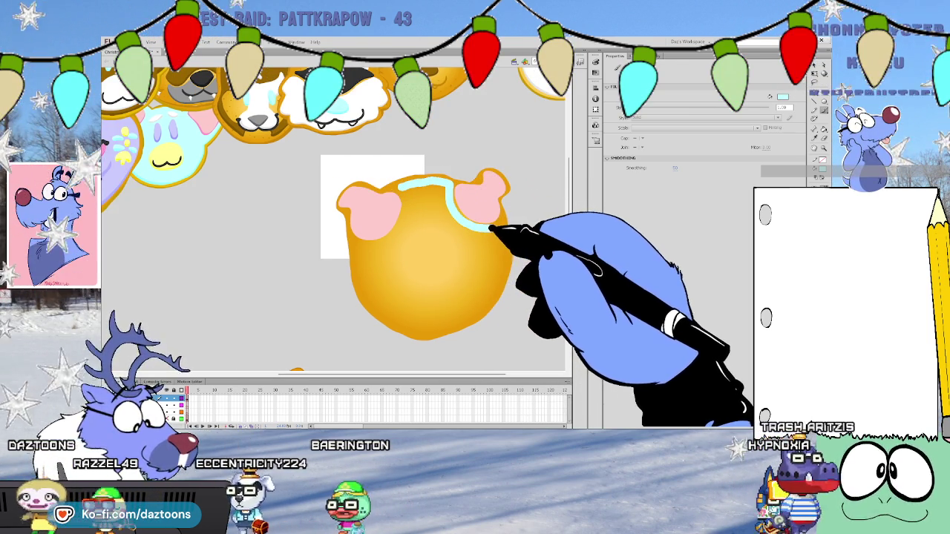
mouse_move(503, 260)
left_mouse_down()
mouse_move(497, 287)
mouse_move(445, 328)
mouse_move(392, 318)
mouse_move(367, 250)
mouse_move(404, 199)
mouse_move(368, 246)
left_mouse_up()
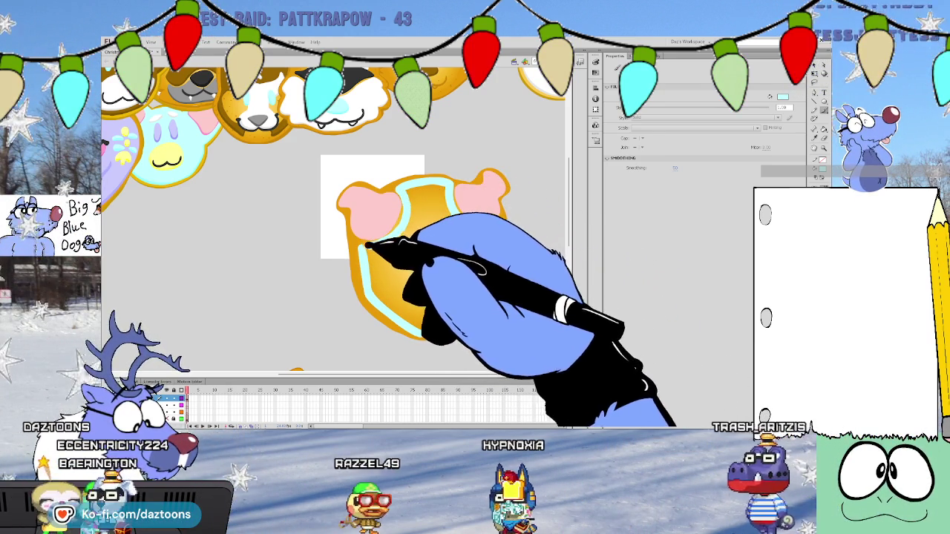
key("k")
left_click(402, 265)
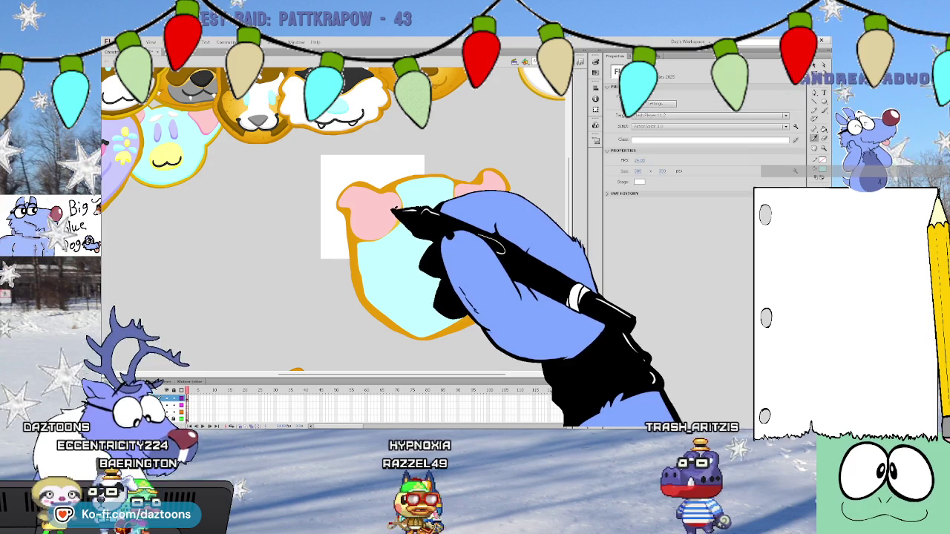
Paint a pink heart-shaped splotch between the ears, extending downward into the face
key("i")
left_click(386, 213)
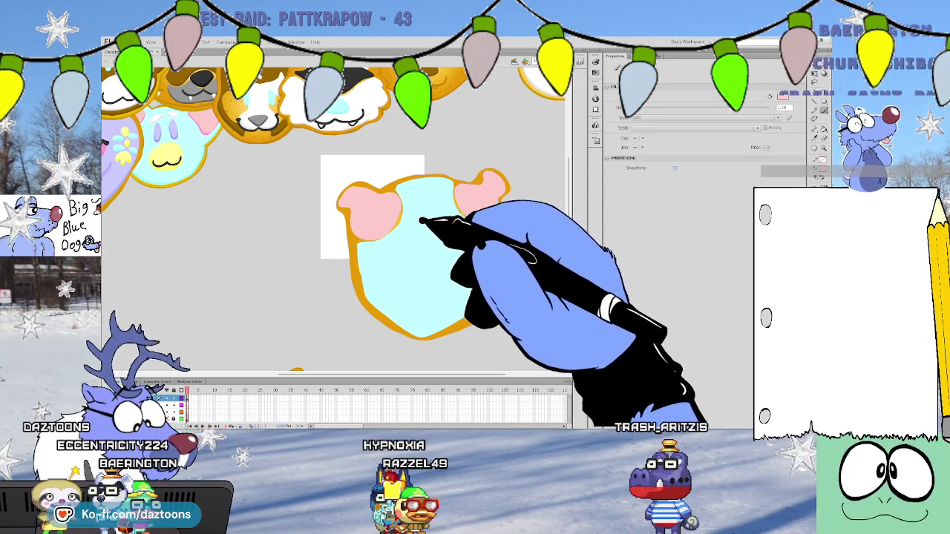
left_click_drag(416, 219, 449, 216)
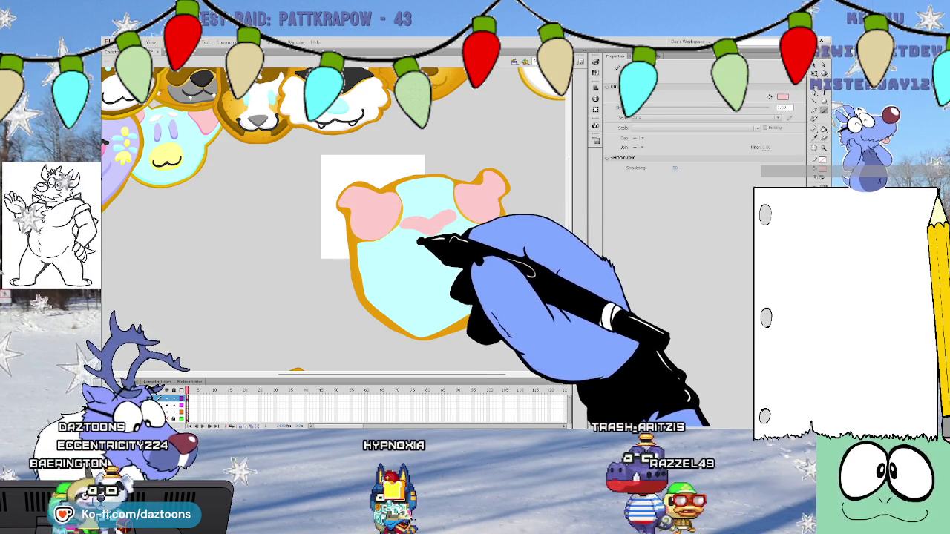
left_click_drag(404, 239, 423, 254)
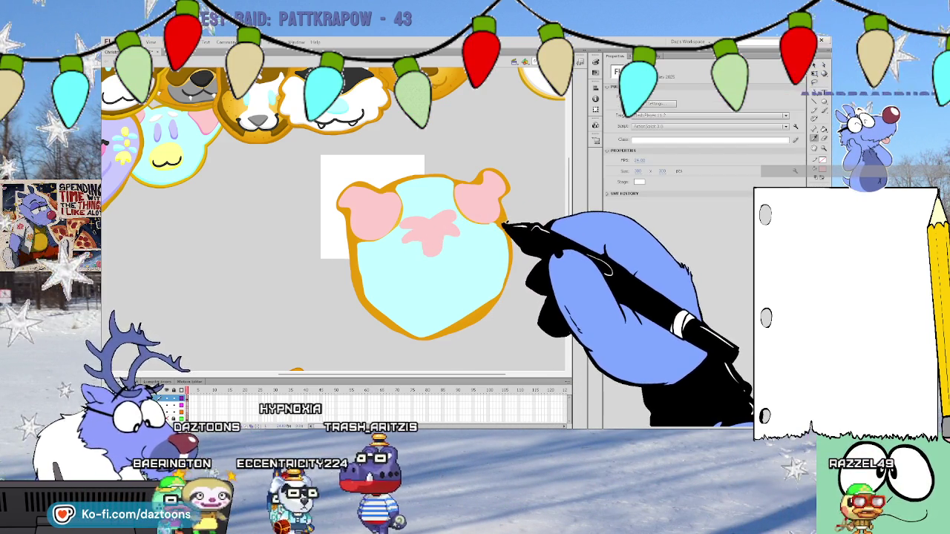
left_click(500, 230)
Try white highlight strokes down the cookie's right edge, then undo them
left_click_drag(503, 235, 495, 294)
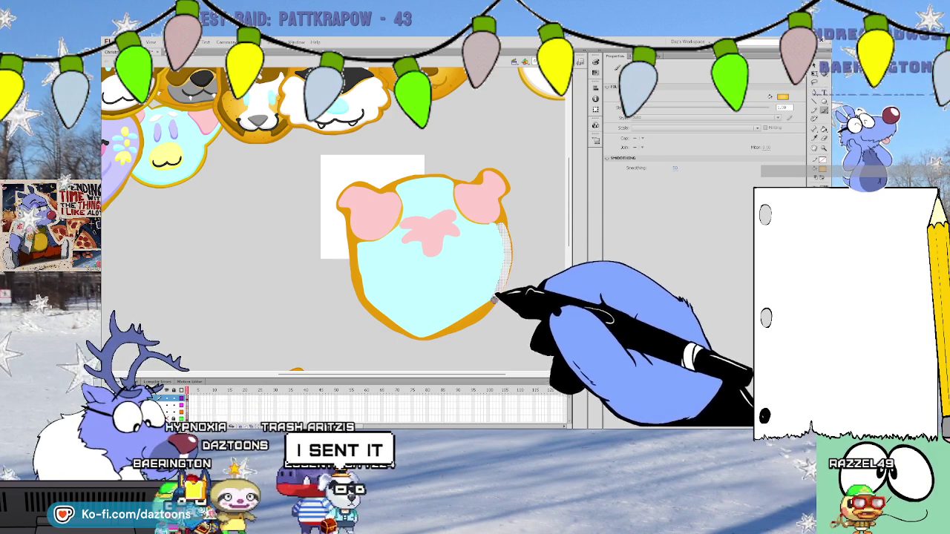
key("v")
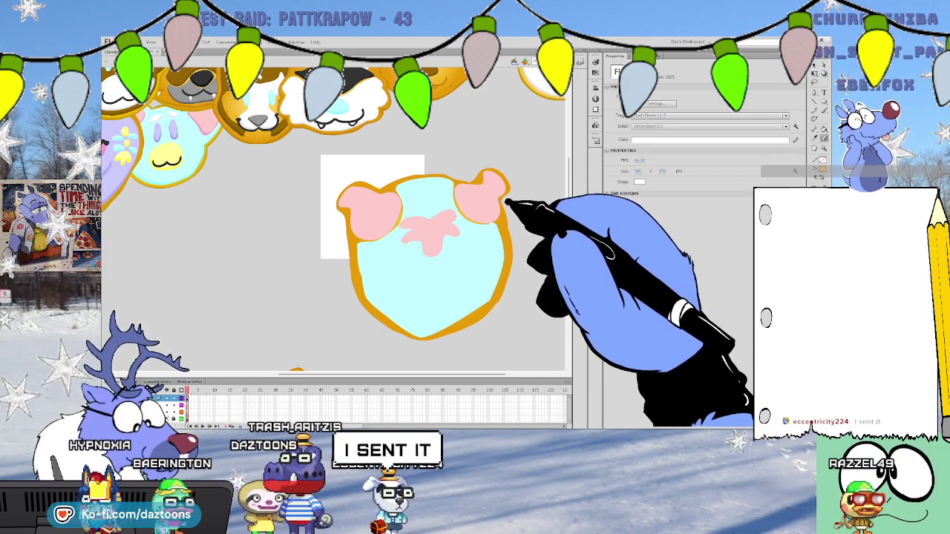
left_click_drag(504, 220, 506, 239)
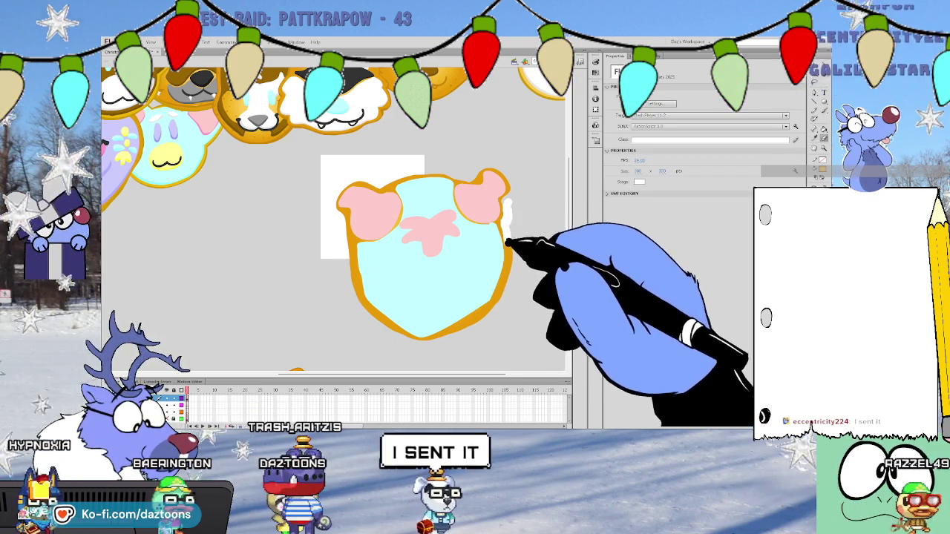
mouse_move(507, 277)
left_mouse_down()
mouse_move(491, 314)
mouse_move(467, 325)
left_mouse_up()
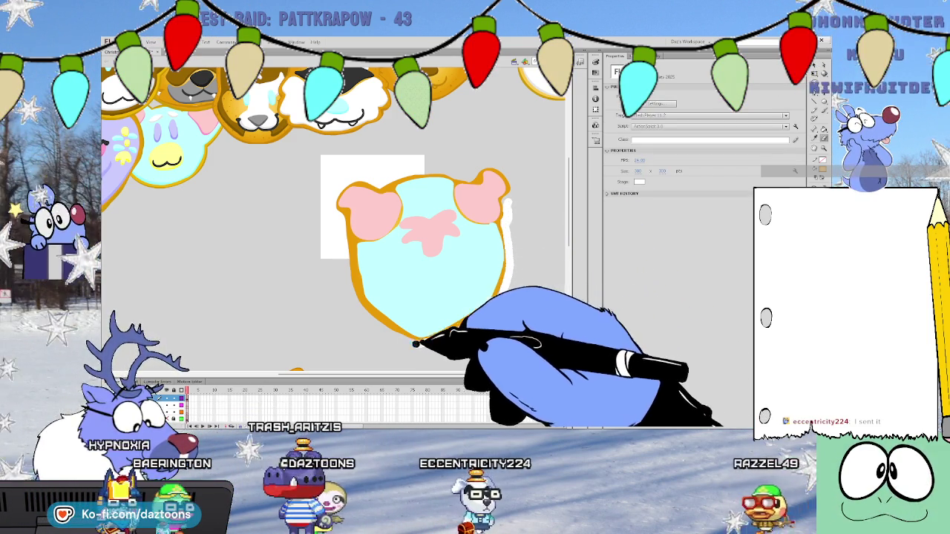
key("ctrl+z")
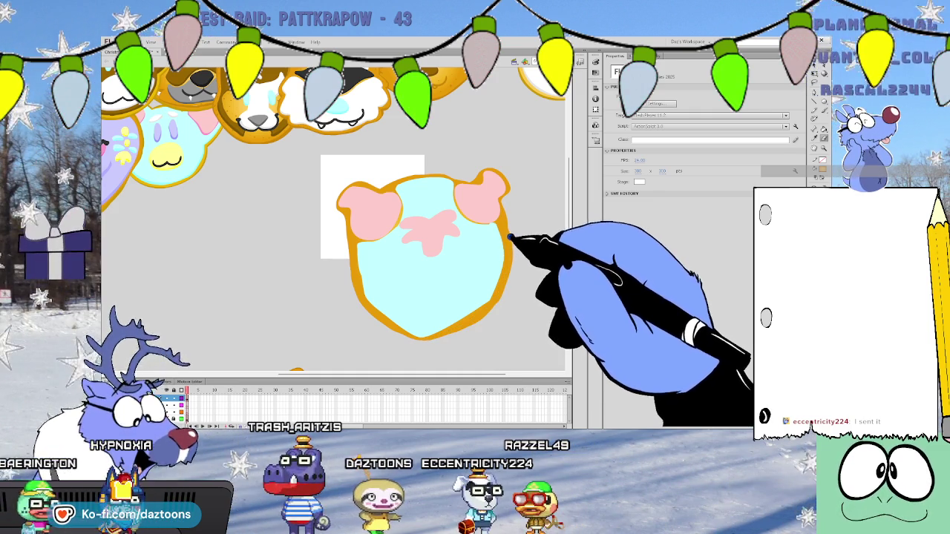
left_click_drag(505, 211, 505, 279)
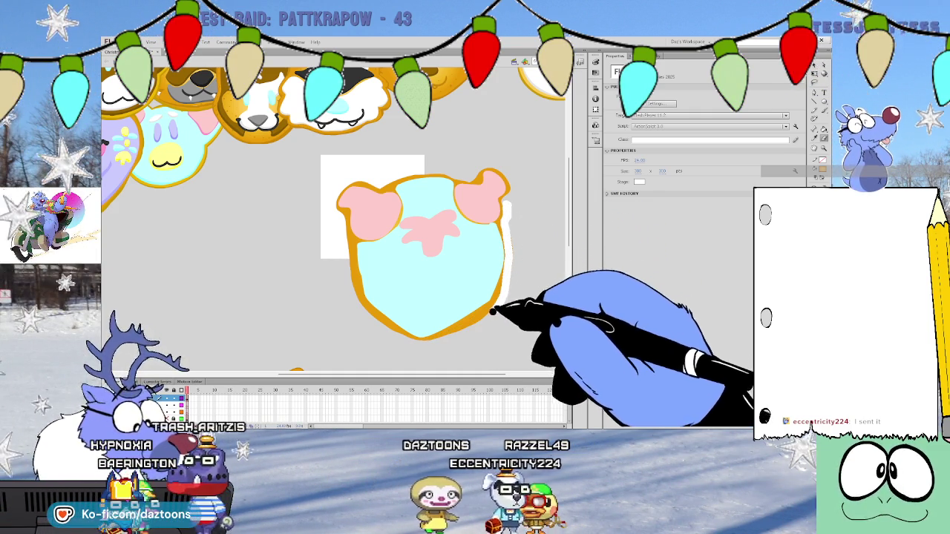
key("ctrl+z")
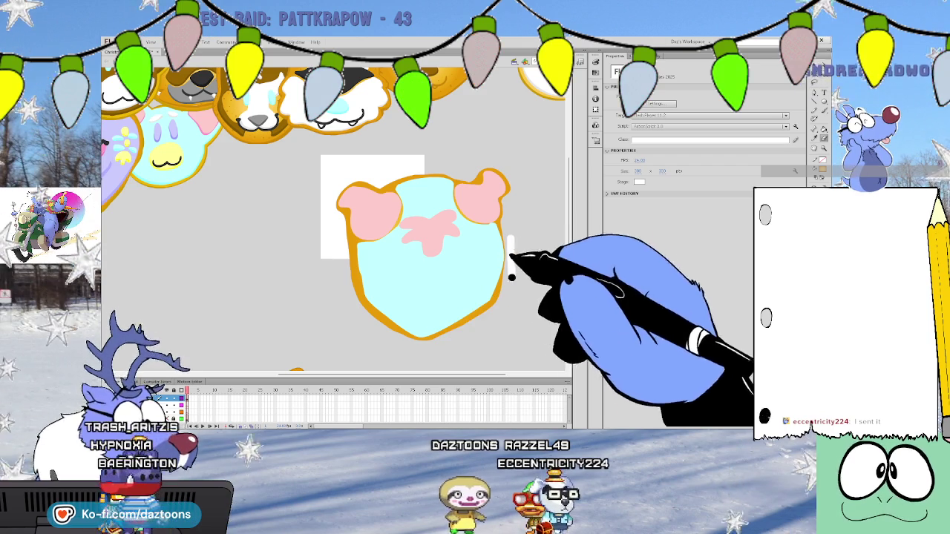
Sample the orange outline colour, close the right-edge gap, and repaint that edge orange
key("y")
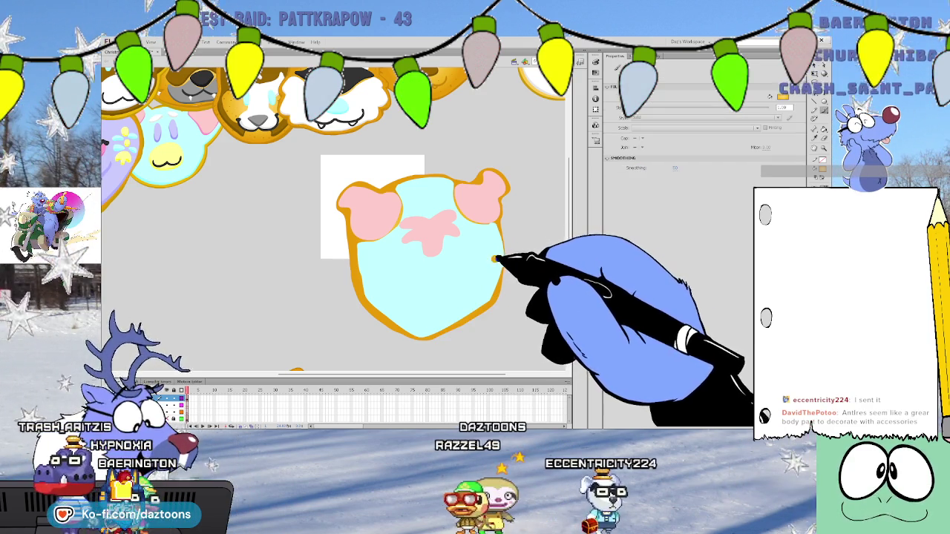
left_click(494, 280)
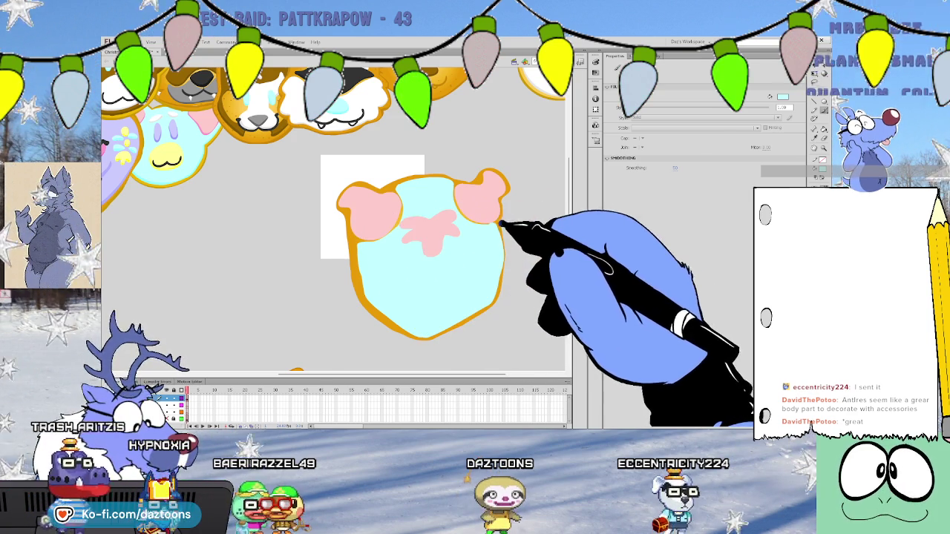
left_click(502, 234)
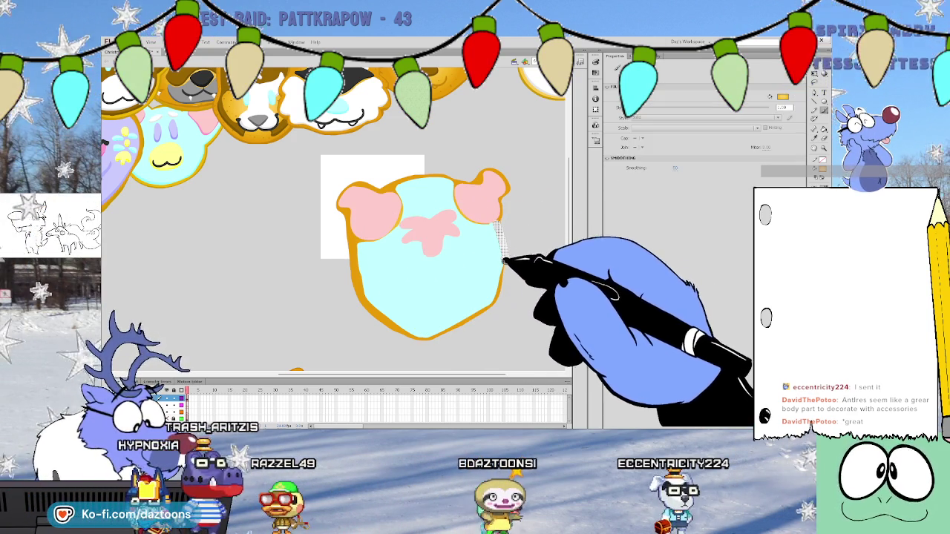
left_click(500, 239)
mouse_move(496, 232)
left_mouse_down()
mouse_move(499, 281)
mouse_move(483, 310)
mouse_move(447, 327)
mouse_move(403, 318)
left_mouse_up()
key("v")
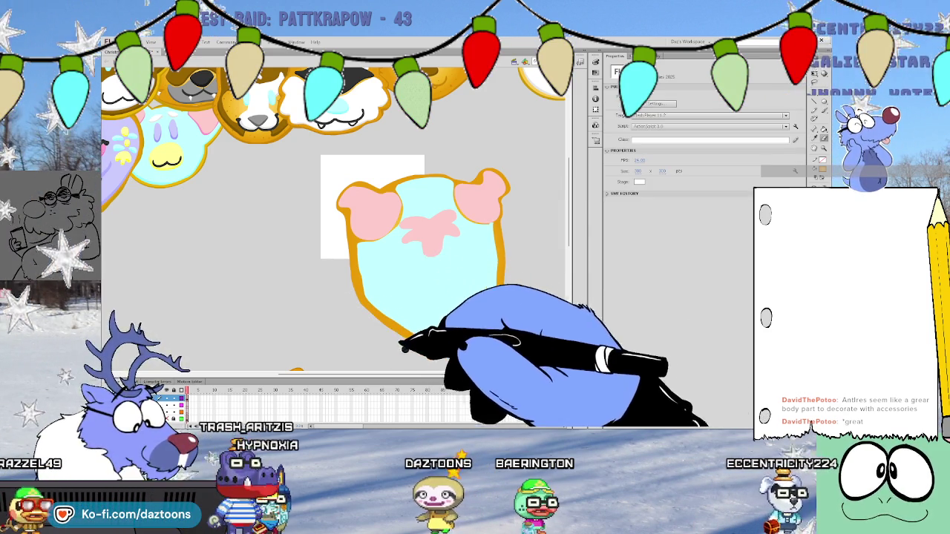
key("b")
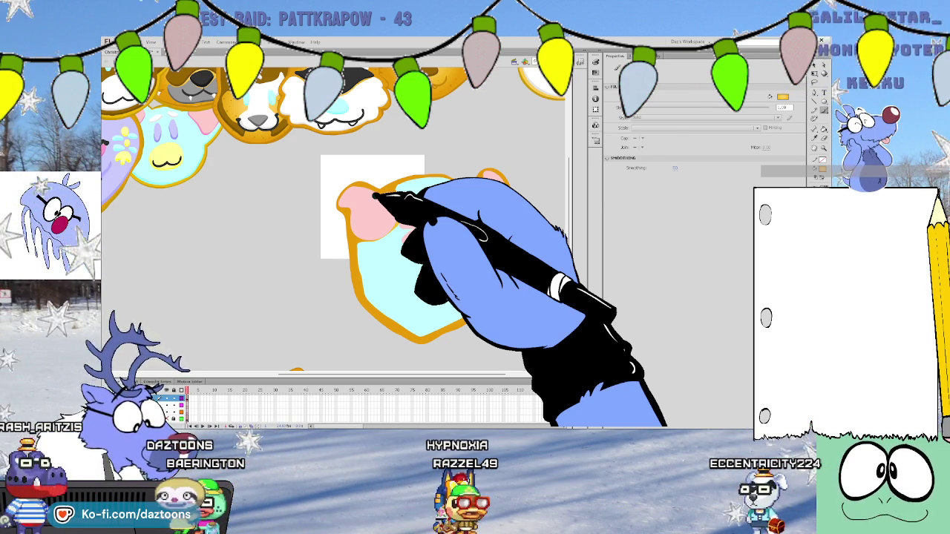
scroll(569, 163, "up", 5)
Recolour both ears and the heart of the new cookie hot pink with the Paint Bucket
left_click_drag(579, 178, 505, 187)
left_click(503, 157)
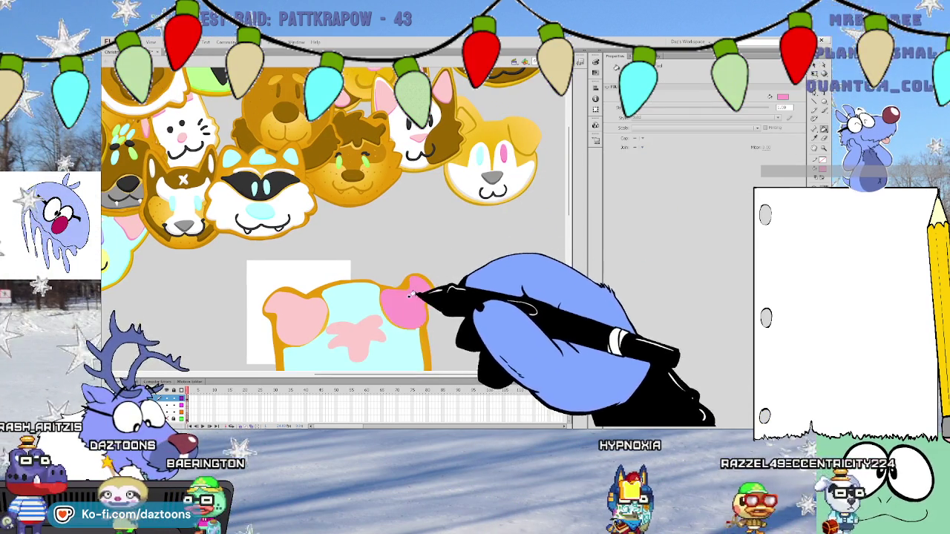
left_click(406, 301)
left_click(356, 326)
left_click(293, 311)
Brush a pink patch along the bottom of the face
scroll(568, 215, "down", 5)
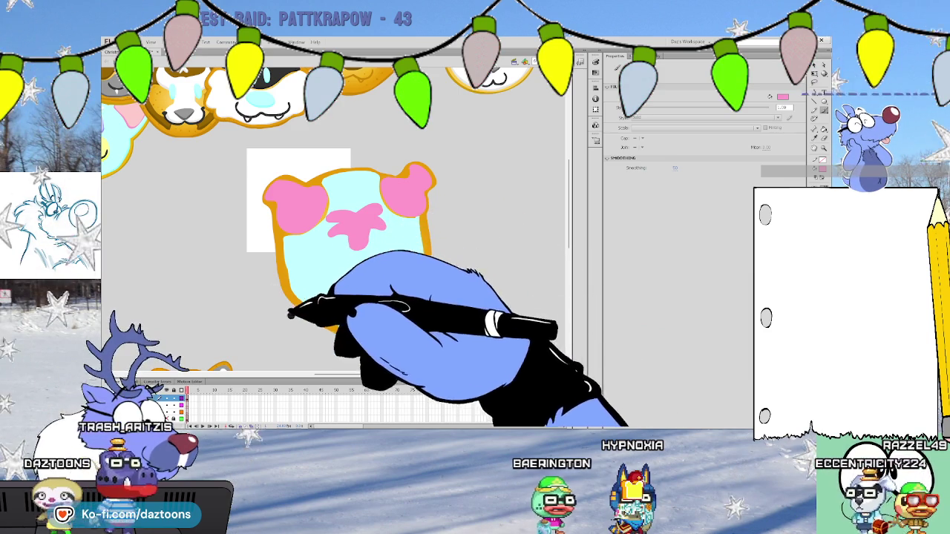
key("b")
mouse_move(353, 320)
left_mouse_down()
mouse_move(356, 301)
mouse_move(346, 299)
mouse_move(365, 295)
mouse_move(339, 308)
mouse_move(373, 314)
mouse_move(349, 323)
mouse_move(325, 301)
mouse_move(393, 299)
left_mouse_up()
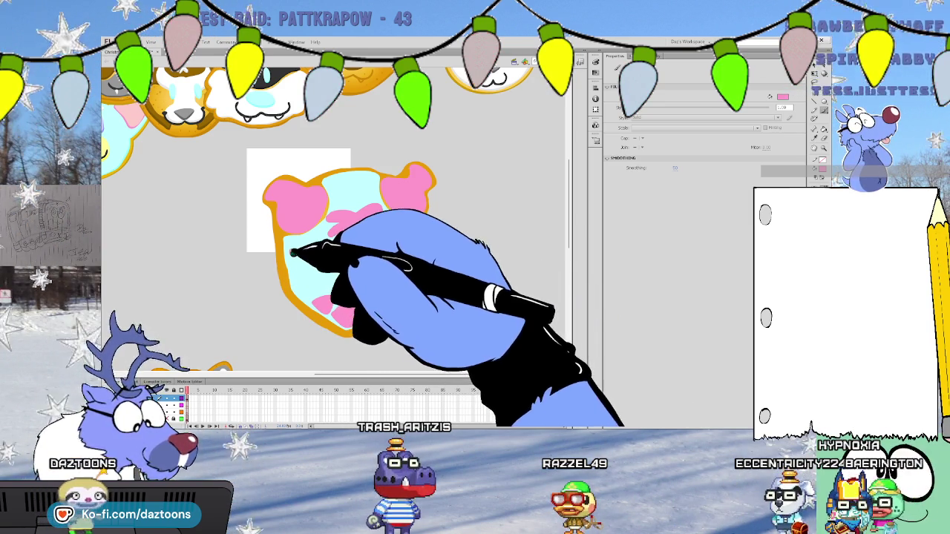
Dab small pink spots on the cheek with the Brush
left_click(414, 243)
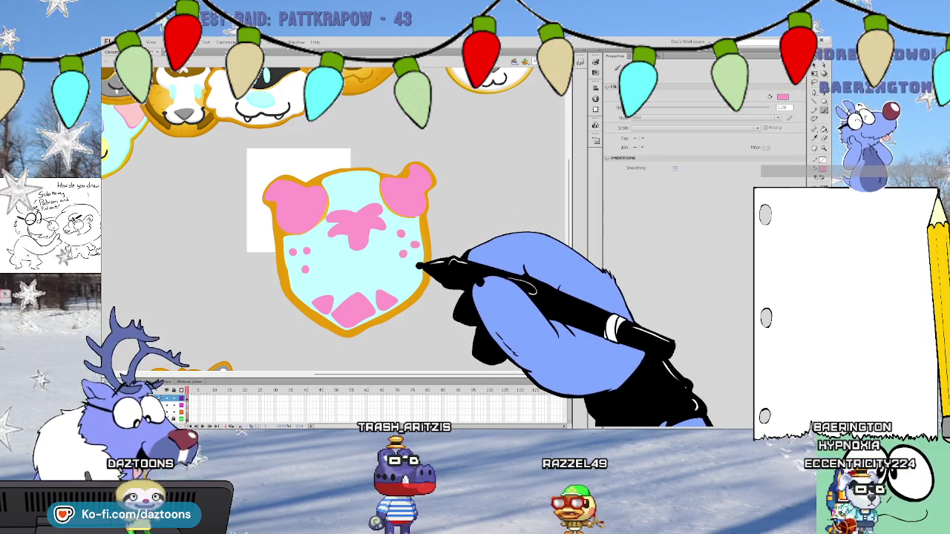
key("v")
key("b")
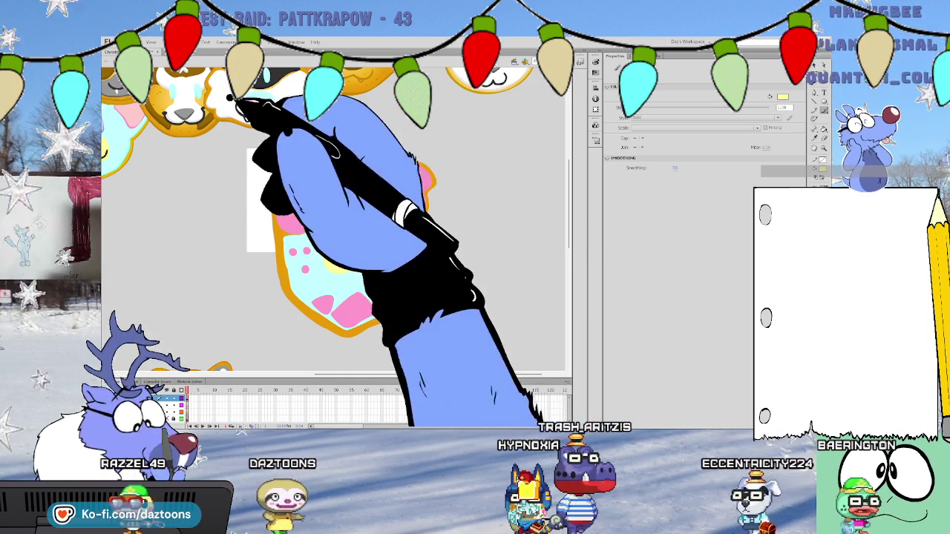
Brush a green eye onto the face
mouse_move(570, 185)
left_mouse_down()
mouse_move(571, 245)
mouse_move(571, 118)
mouse_move(570, 159)
left_mouse_up()
key("b")
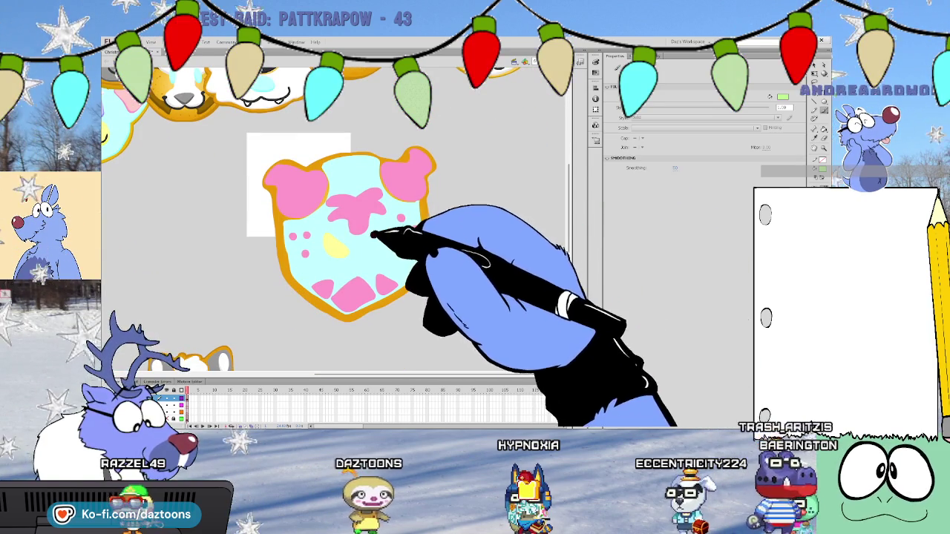
left_click_drag(371, 250, 381, 236)
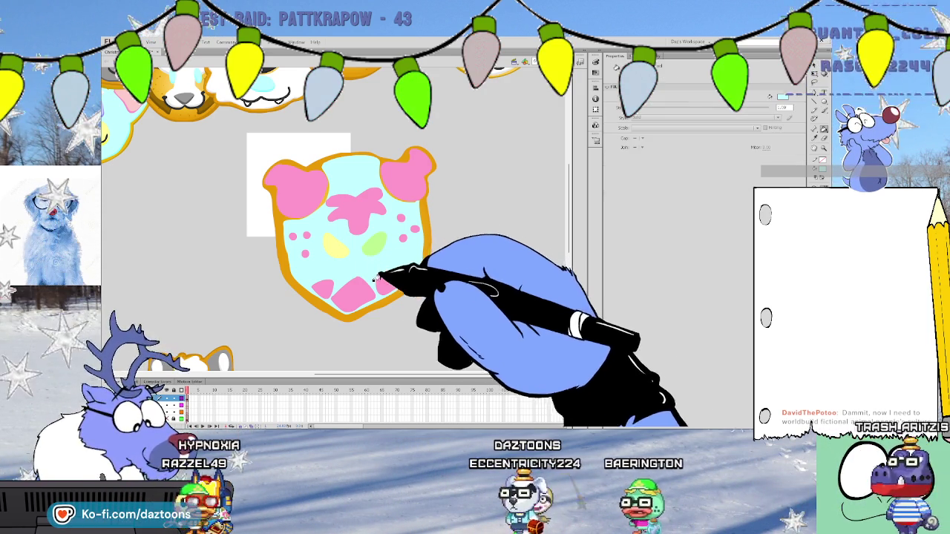
Brush light blue over the pink patches at the bottom of the face
left_click_drag(327, 286, 391, 250)
key("v")
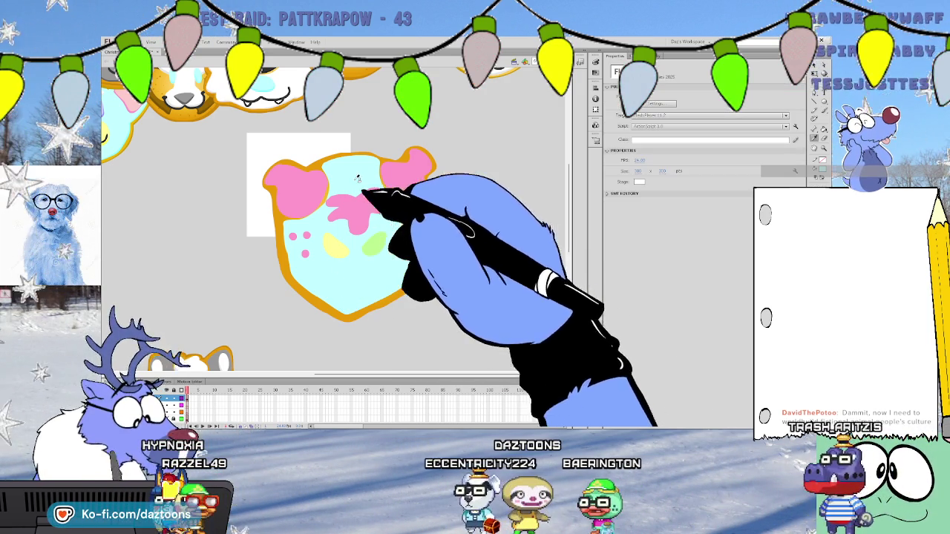
key("b")
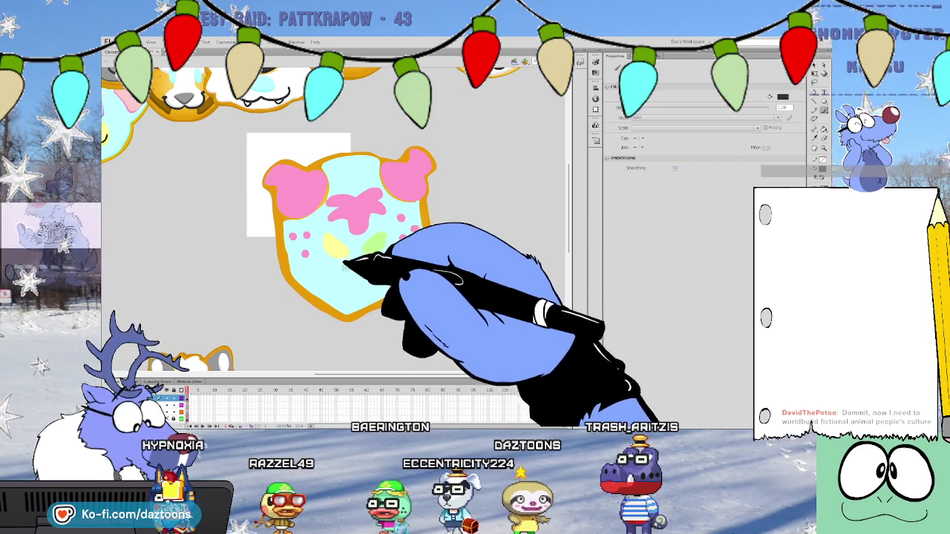
Draw black muzzle and mouth lines, then a pink stroke shaping the central heart
left_click_drag(339, 268, 345, 278)
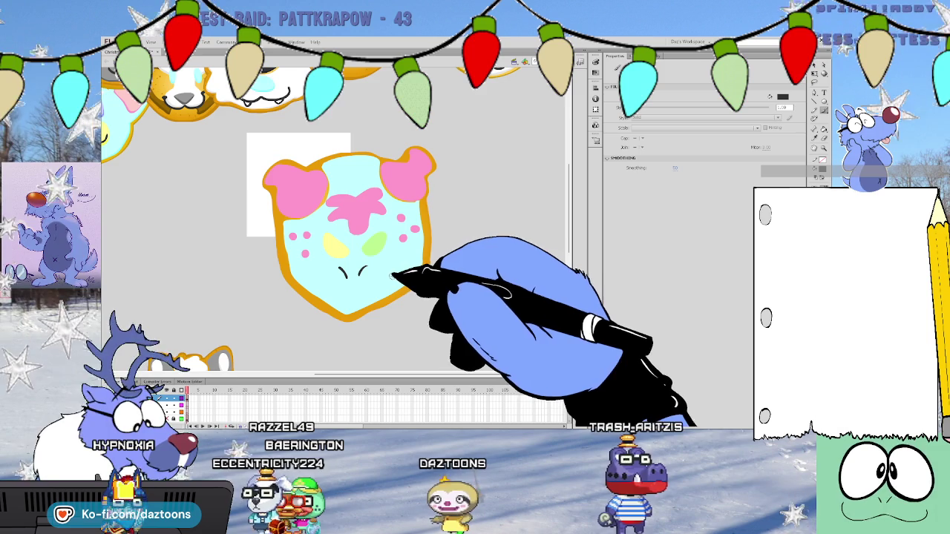
left_click_drag(385, 277, 375, 287)
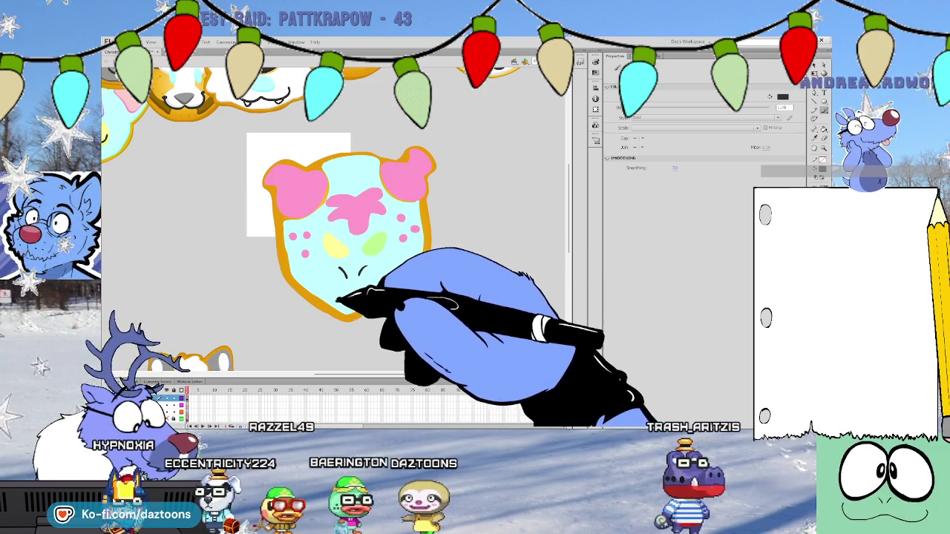
left_click_drag(319, 273, 350, 296)
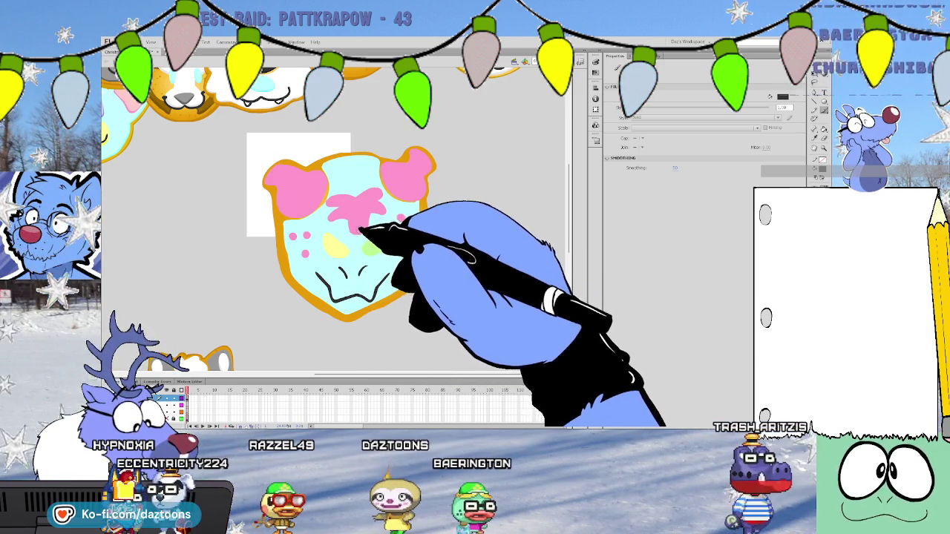
left_click(372, 196)
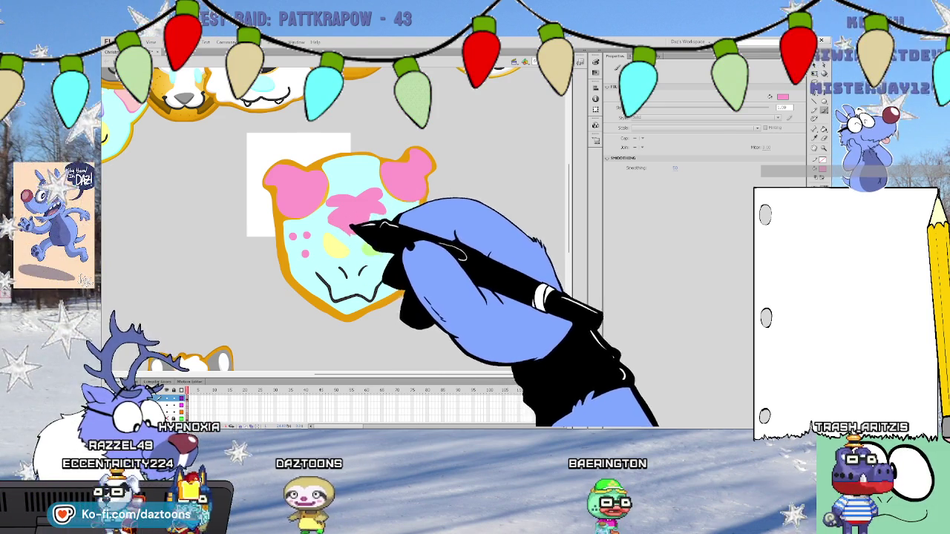
mouse_move(371, 222)
left_mouse_down()
mouse_move(339, 233)
mouse_move(355, 249)
left_mouse_up()
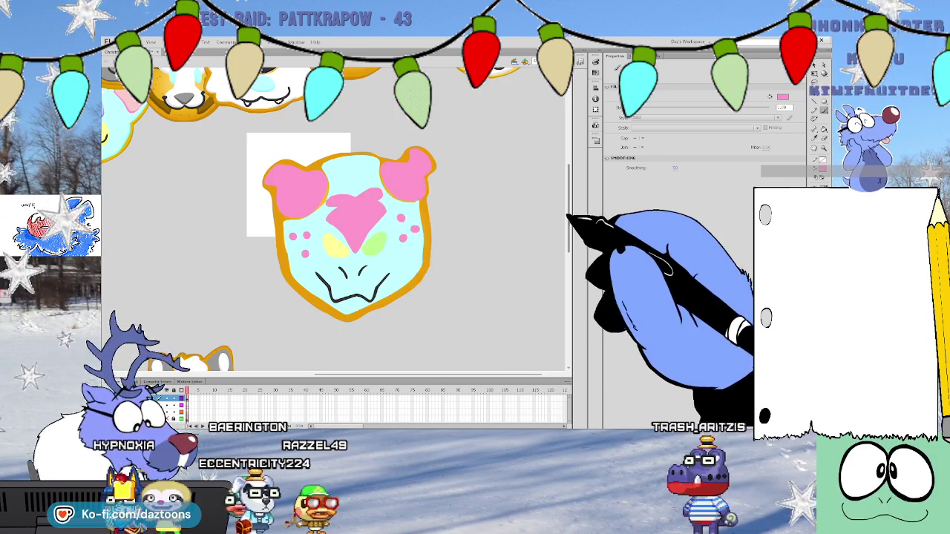
Select a piece of the face artwork with the Selection tool
left_click_drag(566, 212, 568, 196)
key("v")
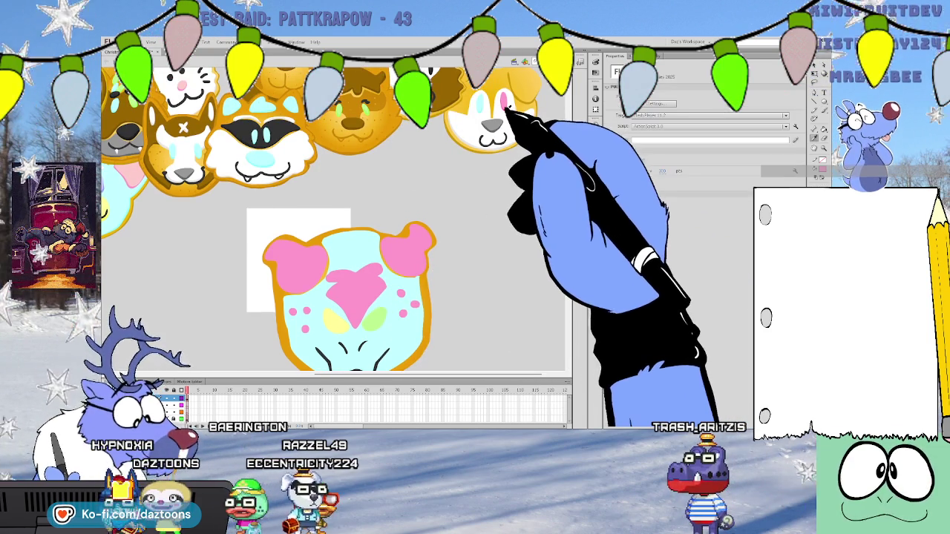
left_click(507, 112)
left_click_drag(568, 149, 568, 157)
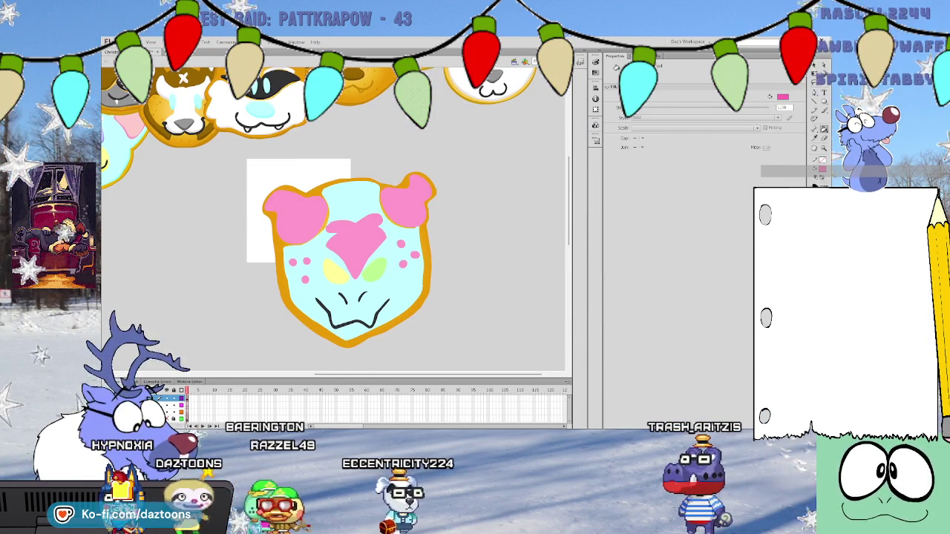
key("b")
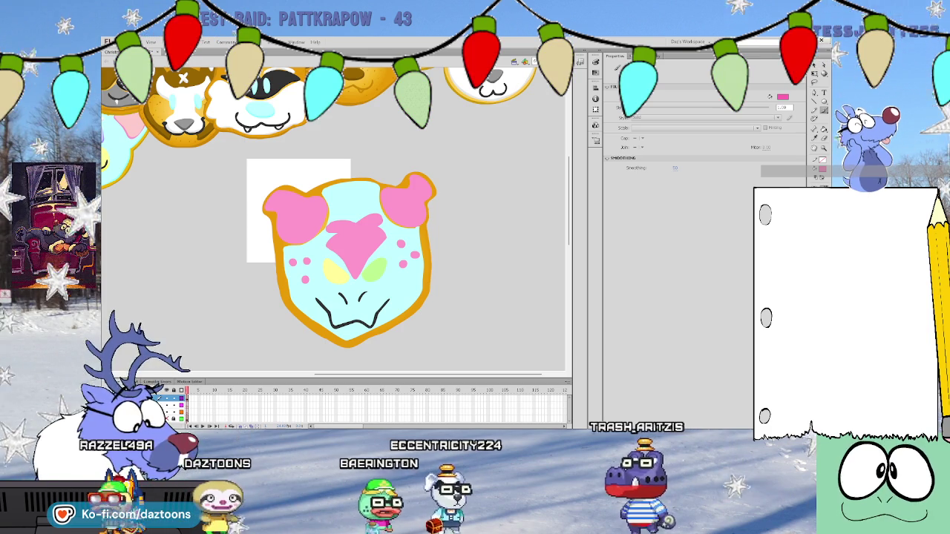
key("v")
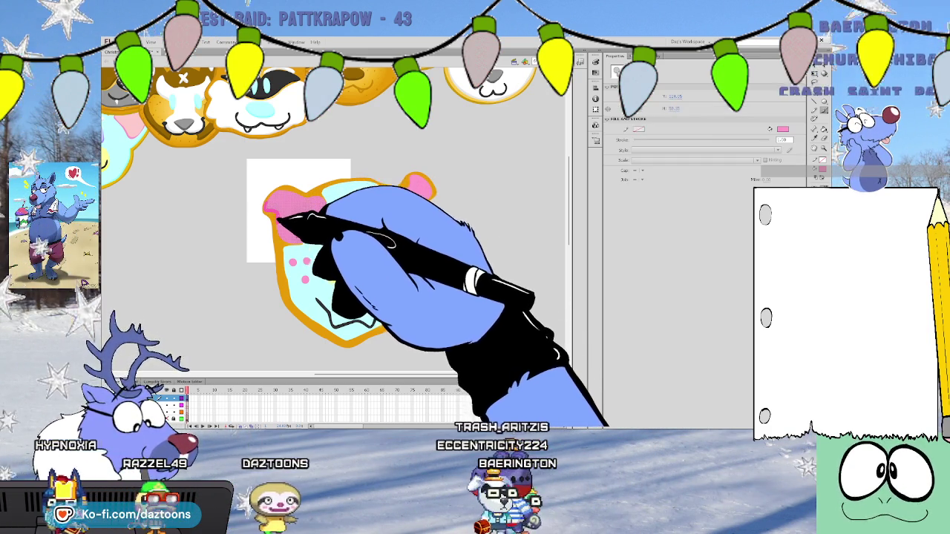
Select and tidy the pink ear shapes, mainly the right ear
left_click(327, 222)
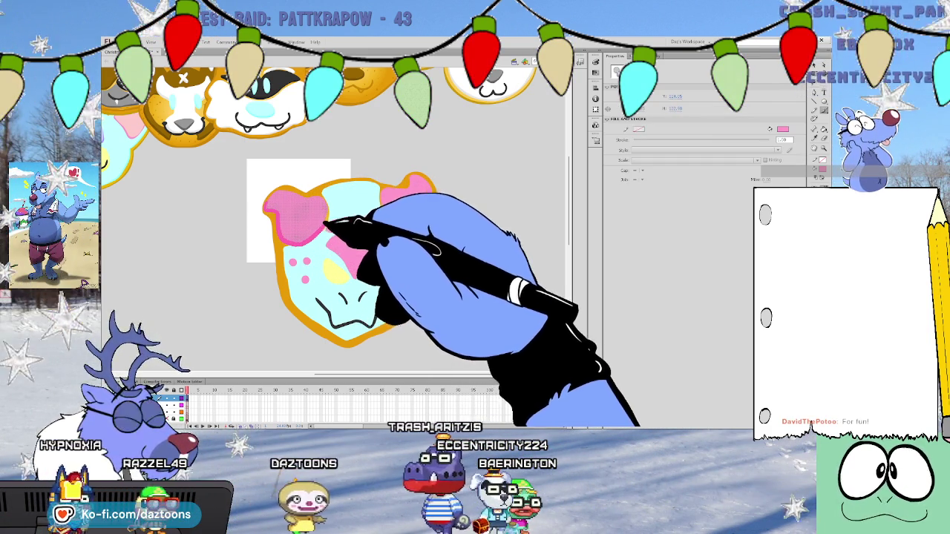
left_click(385, 192)
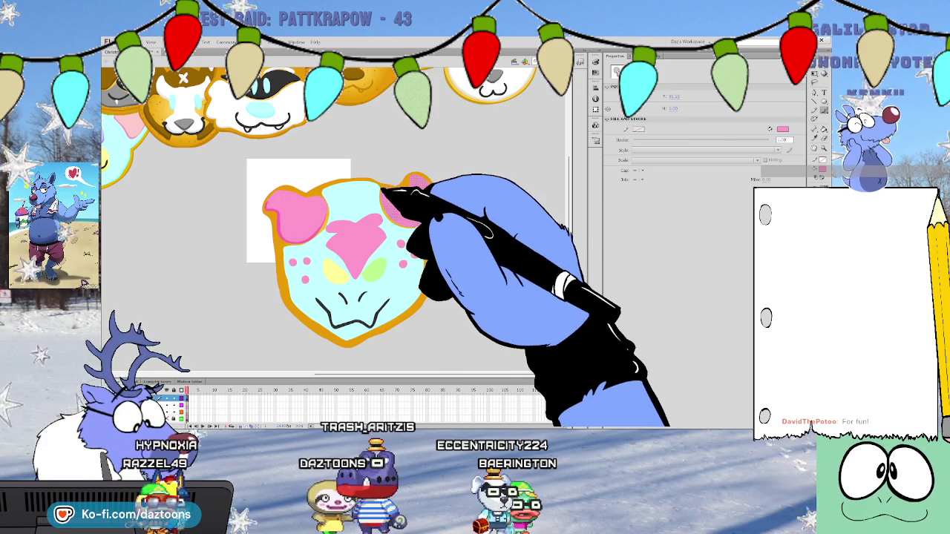
left_click(391, 207)
left_click(426, 207)
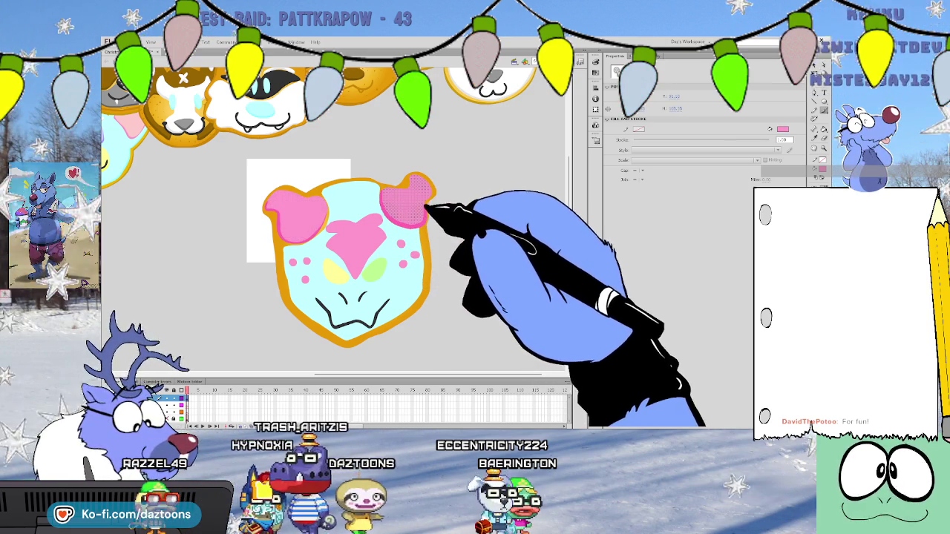
left_click(432, 193)
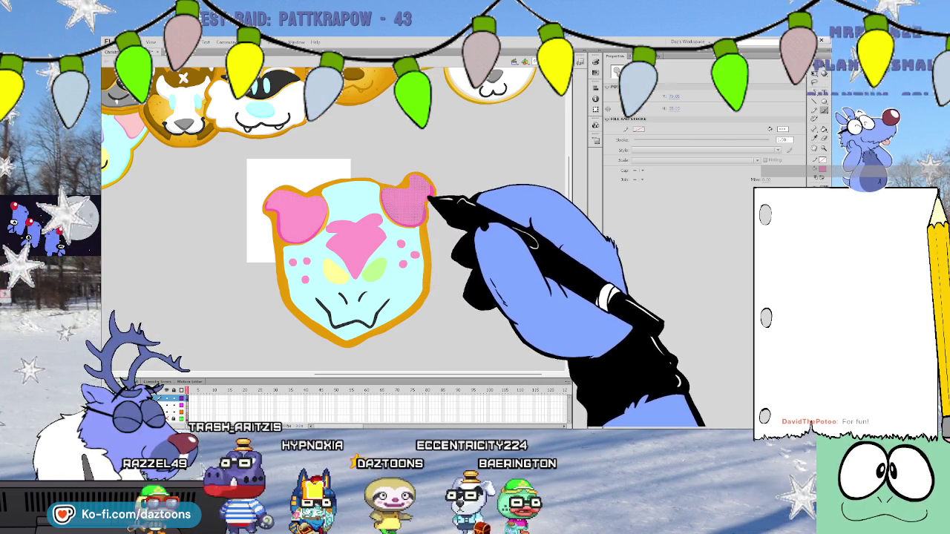
key("y")
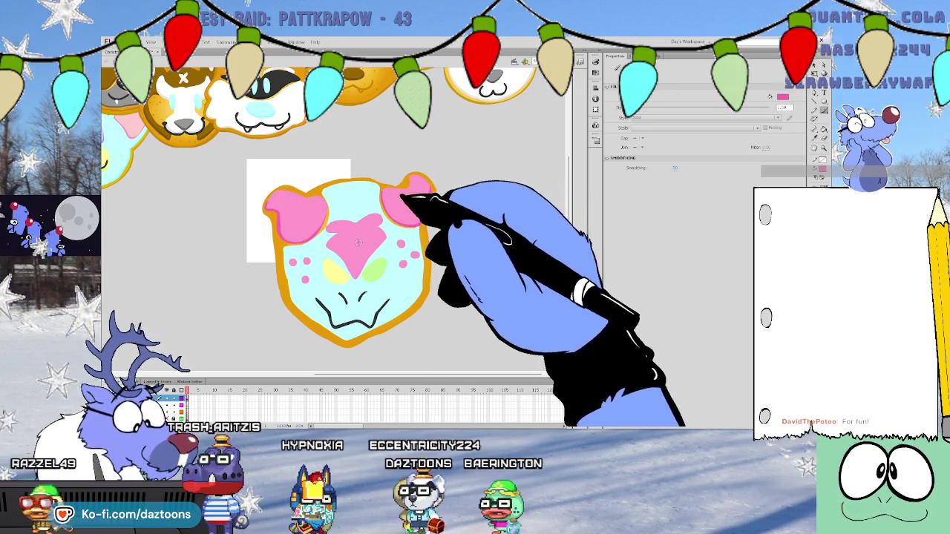
Select the pink heart and add small pink dots on both cheeks
left_click(335, 248)
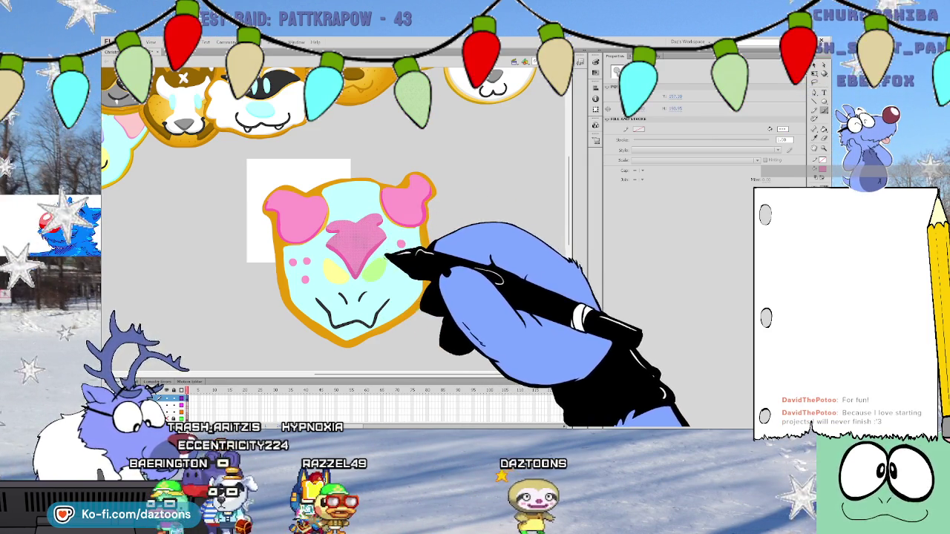
left_click(402, 244)
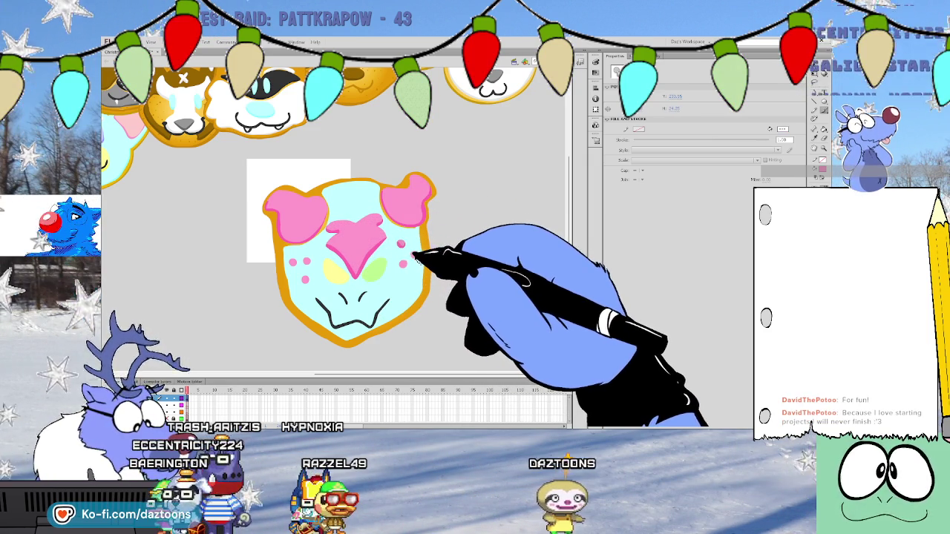
left_click(412, 255)
left_click(404, 265)
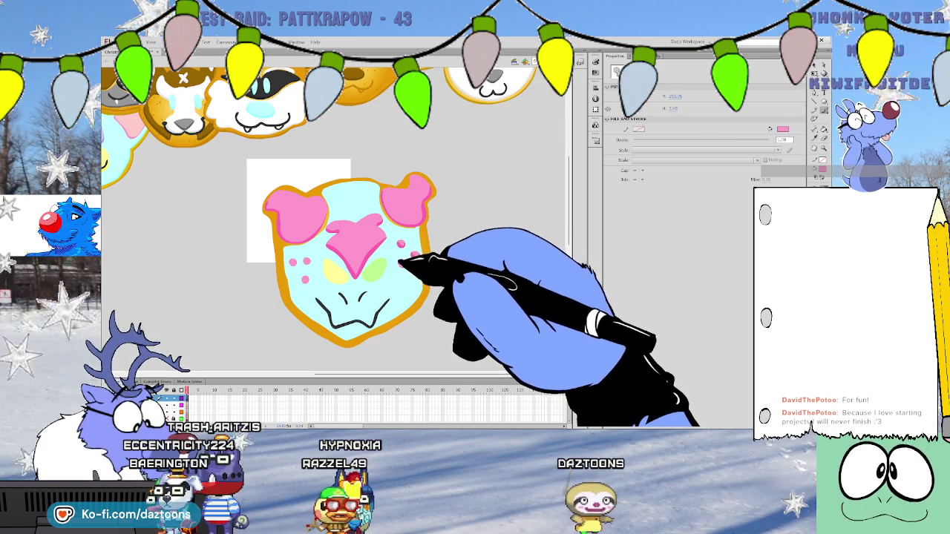
left_click(304, 278)
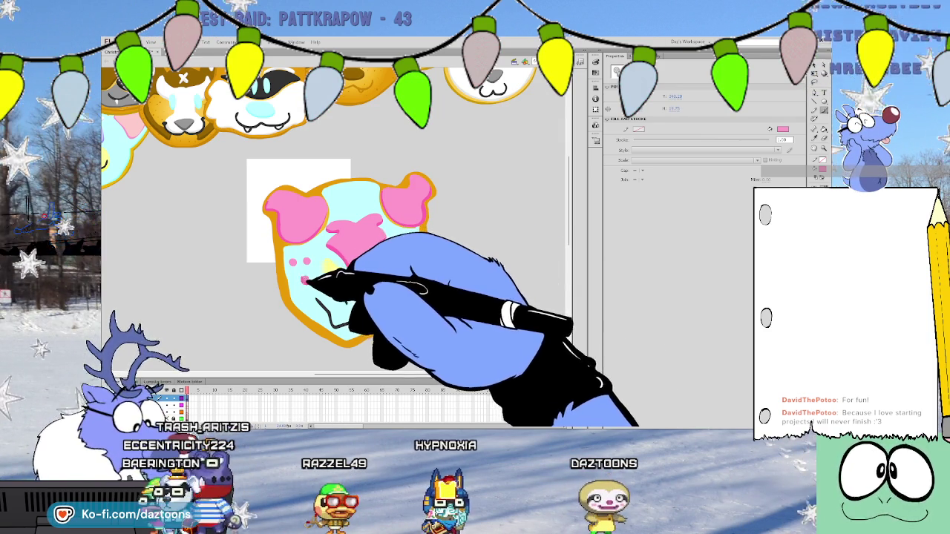
left_click(304, 259)
left_click(294, 257)
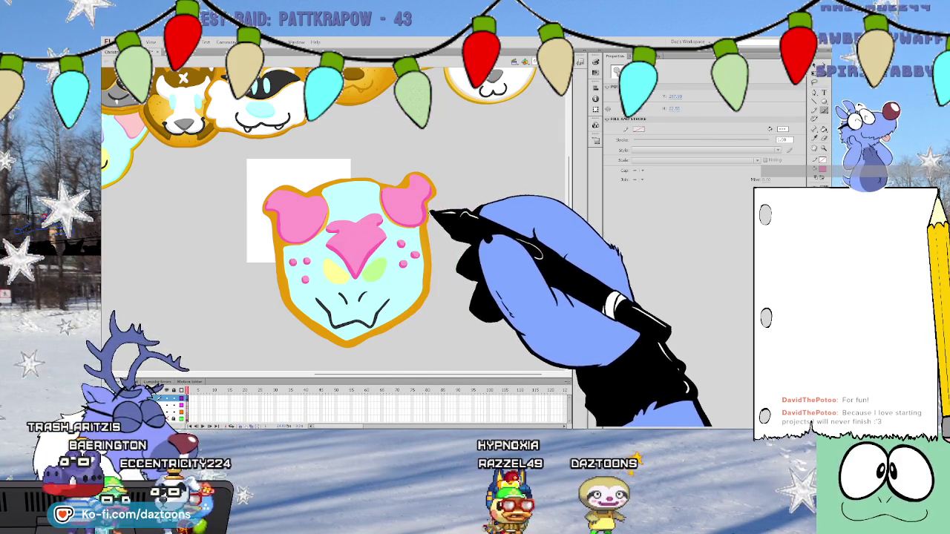
key("y")
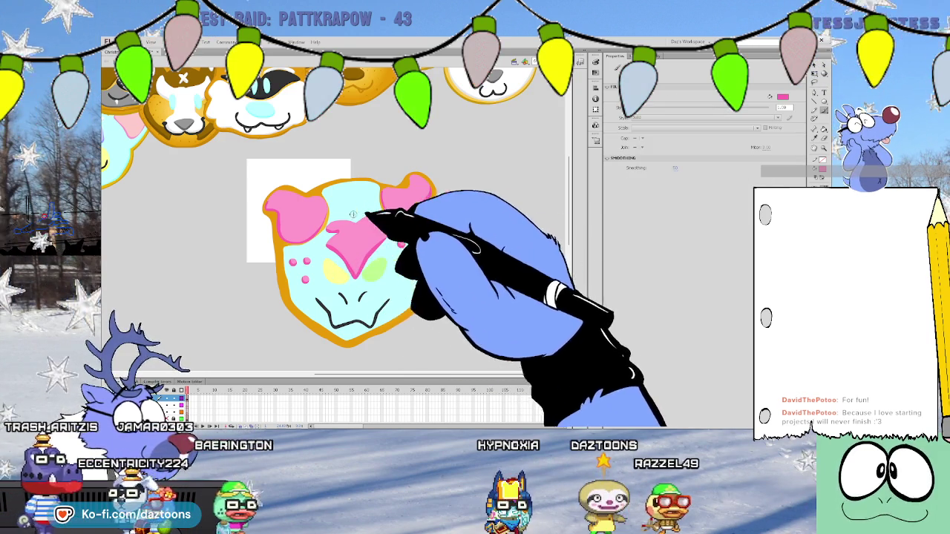
Finish the black muzzle strokes below the nose
left_click_drag(349, 324, 390, 301)
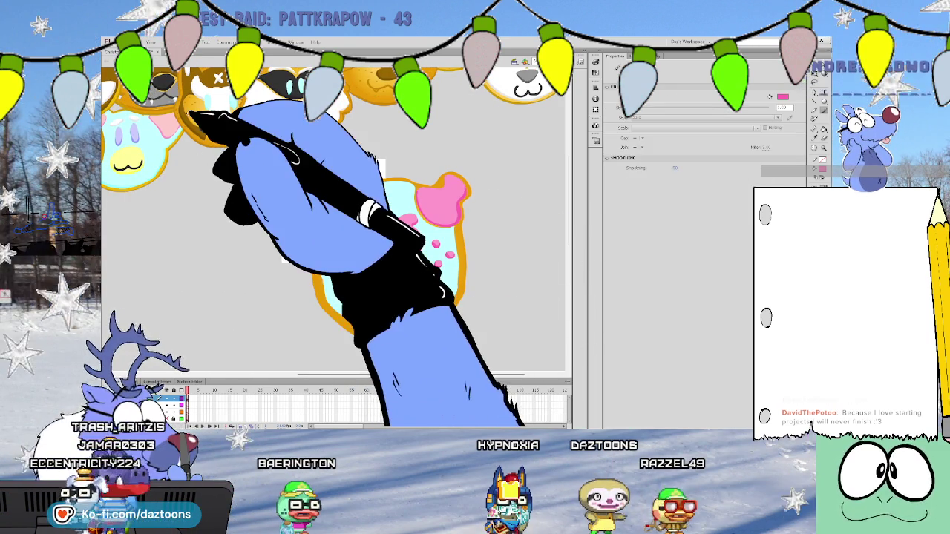
scroll(557, 251, "down", 5)
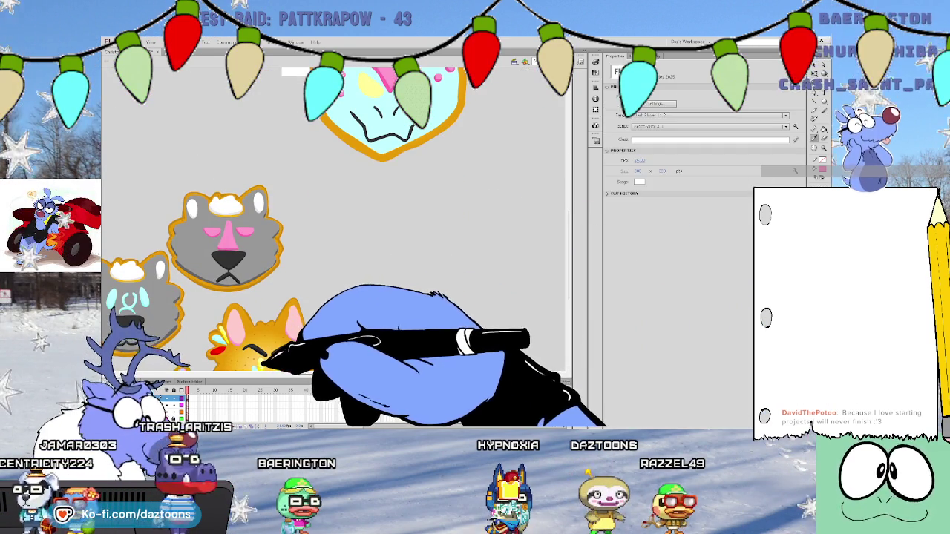
scroll(445, 222, "up", 4)
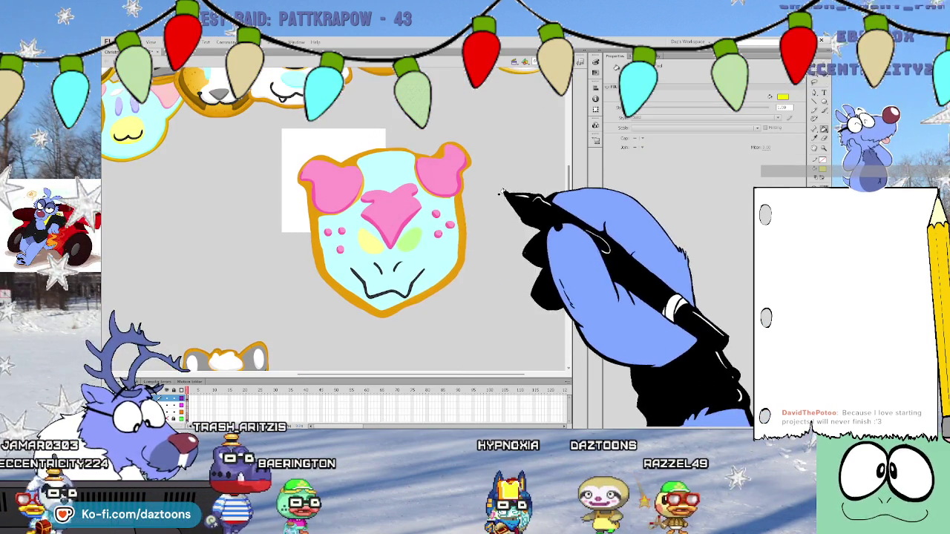
Select the yellow left eye shape and touch up the eyes
left_click(359, 234)
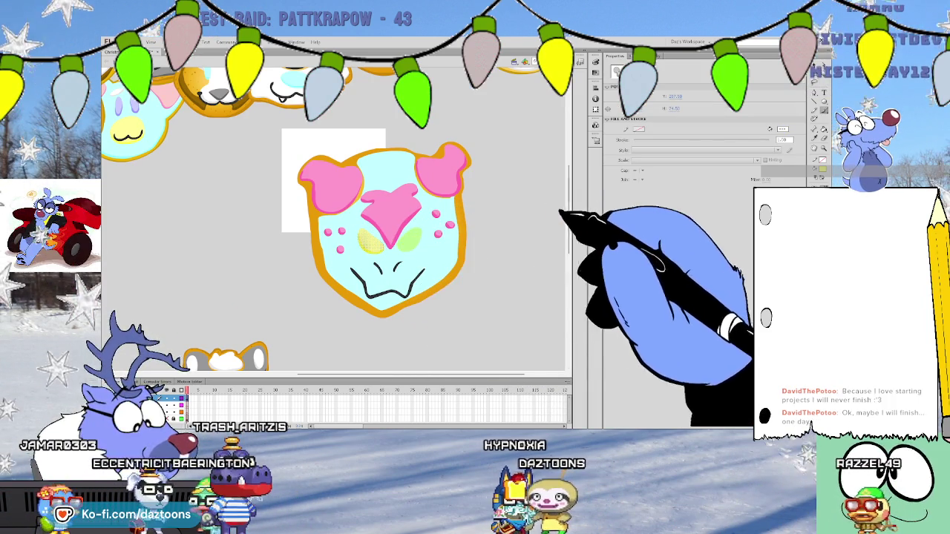
scroll(567, 210, "up", 1)
scroll(568, 193, "up", 2)
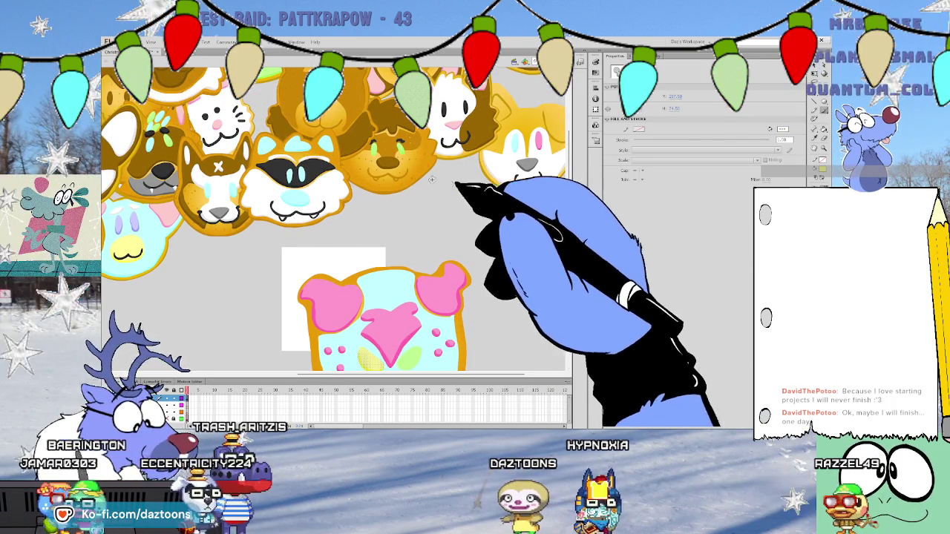
key("b")
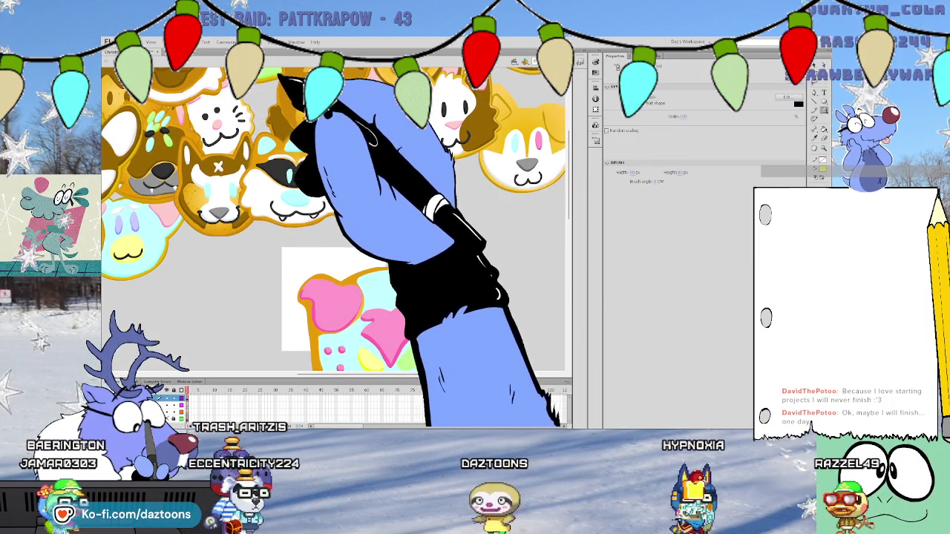
key("s")
key("y")
scroll(407, 284, "down", 1)
scroll(406, 284, "down", 1)
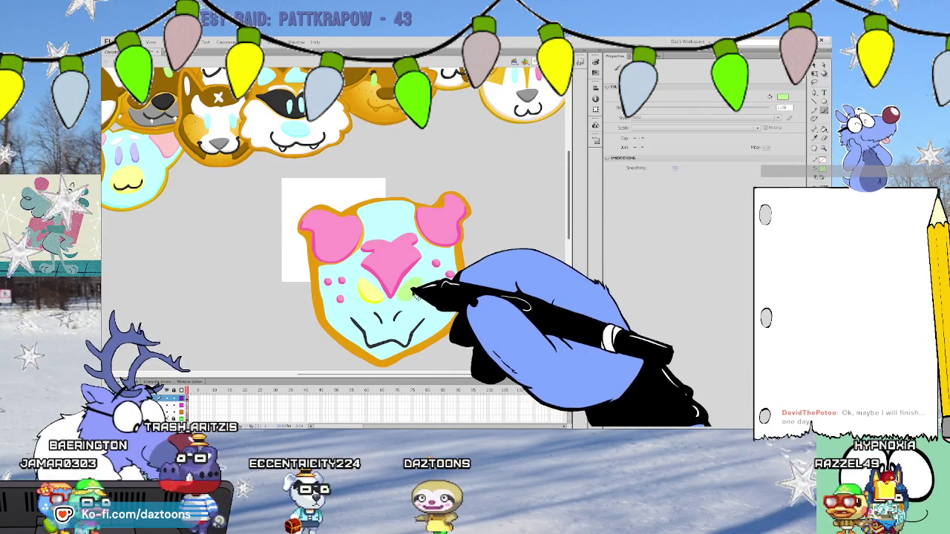
key("n")
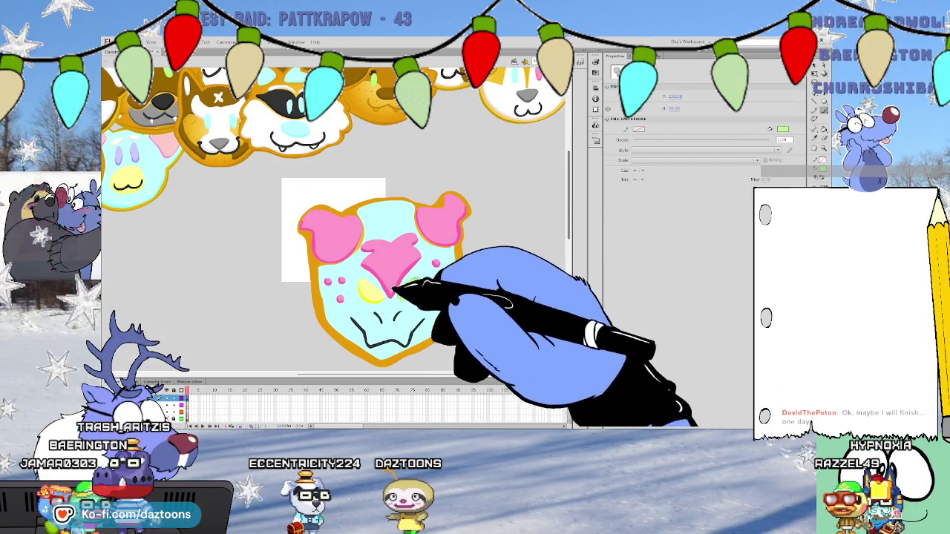
Scroll the stage toward the new cookie, switching between pencil and fill tools
key("y")
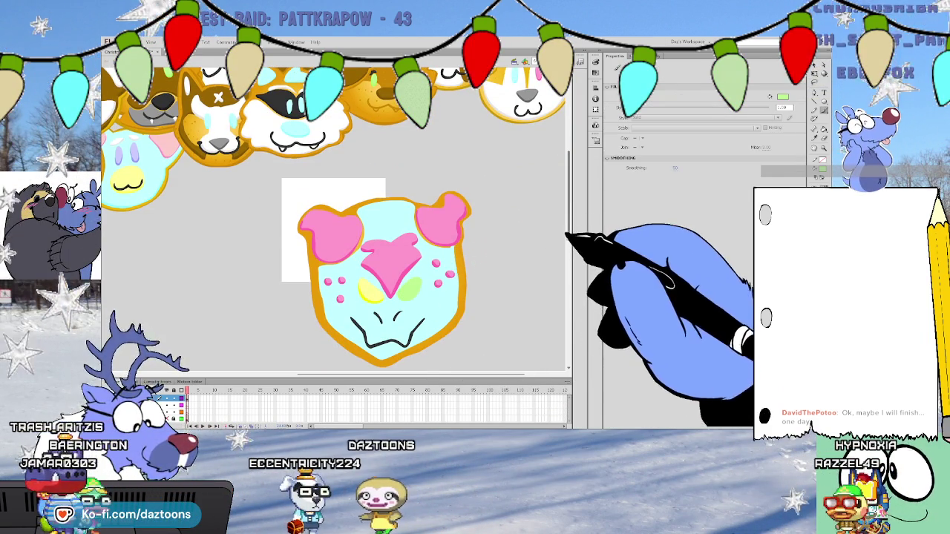
scroll(333, 223, "up", 1)
key("n")
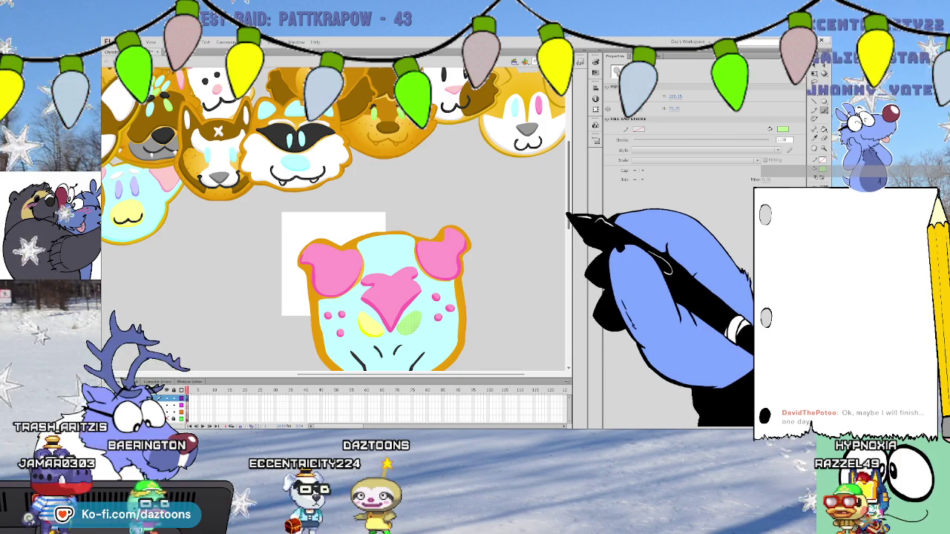
scroll(408, 215, "up", 2)
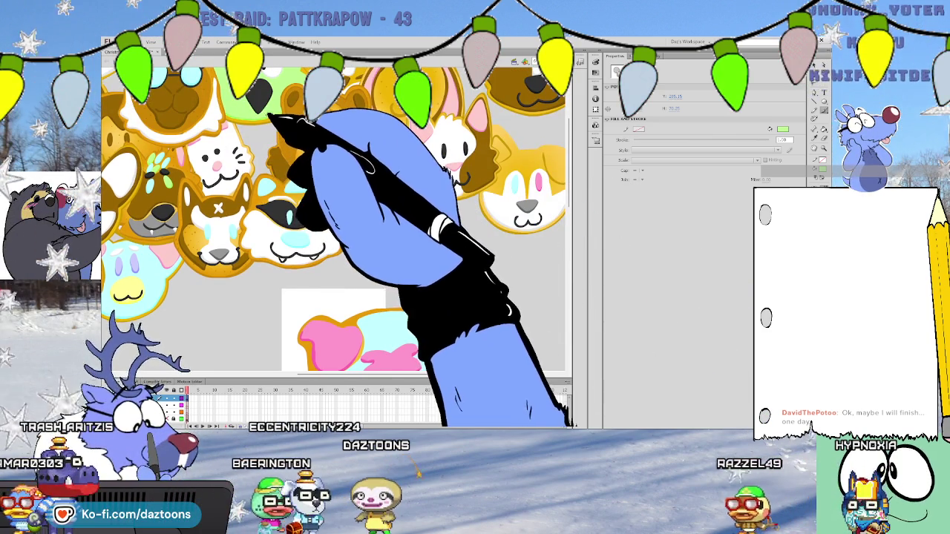
key("y")
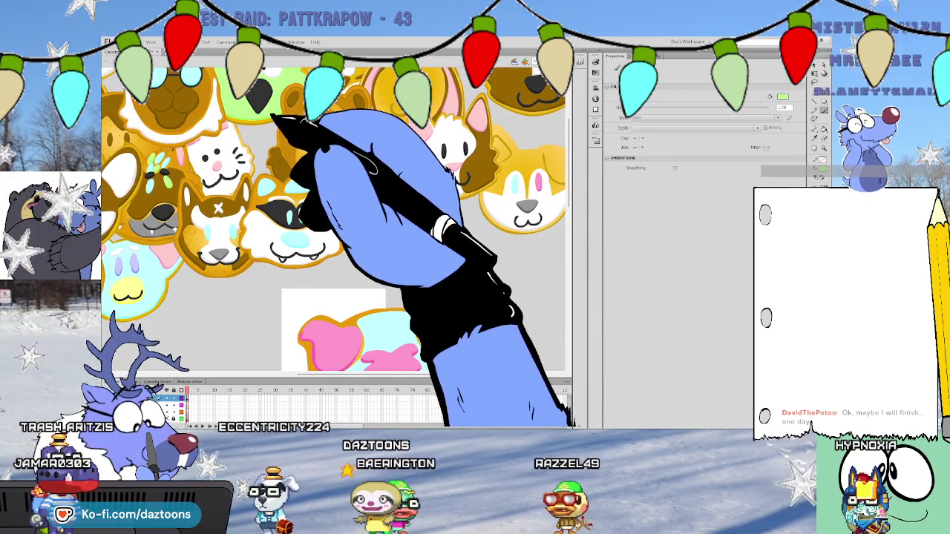
key("n")
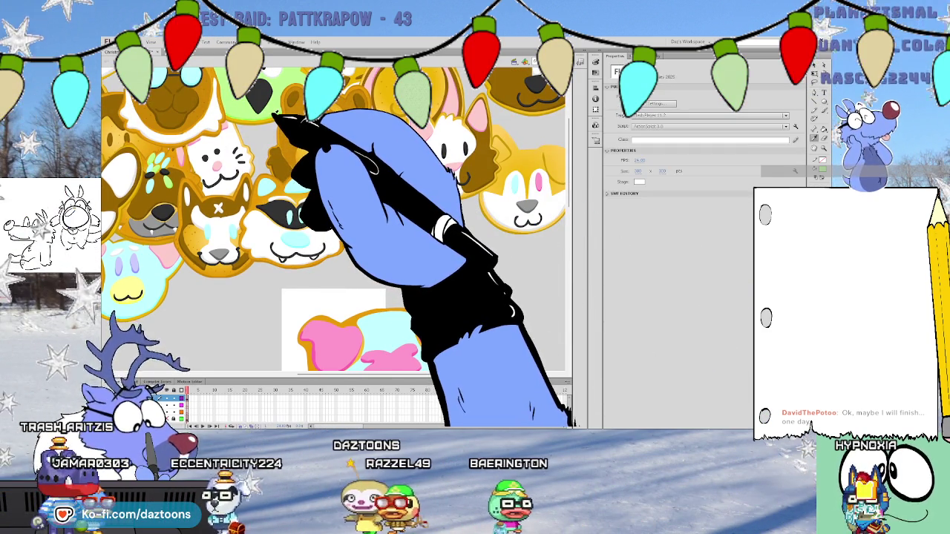
scroll(431, 223, "down", 5)
Select the green right-eye patch and redraw the eye tops with the Pencil
key("v")
key("Escape")
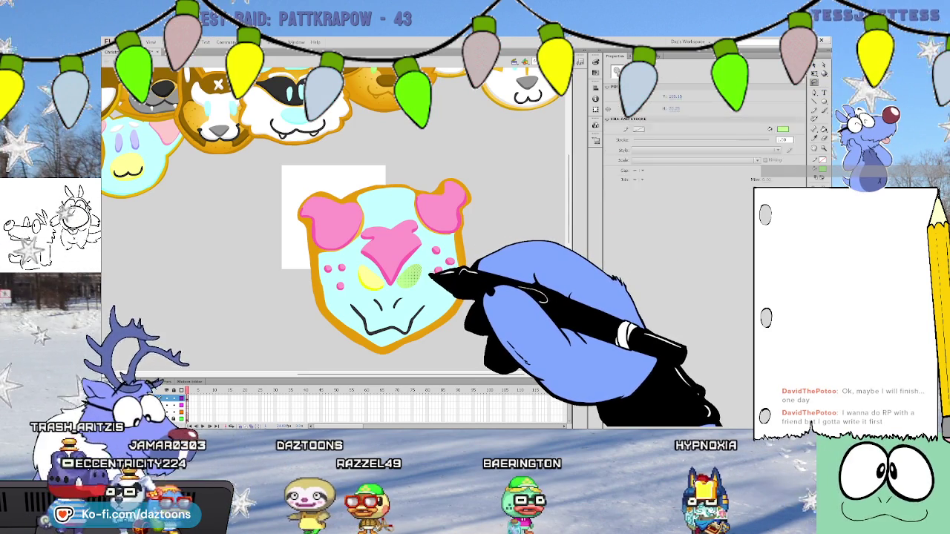
key("y")
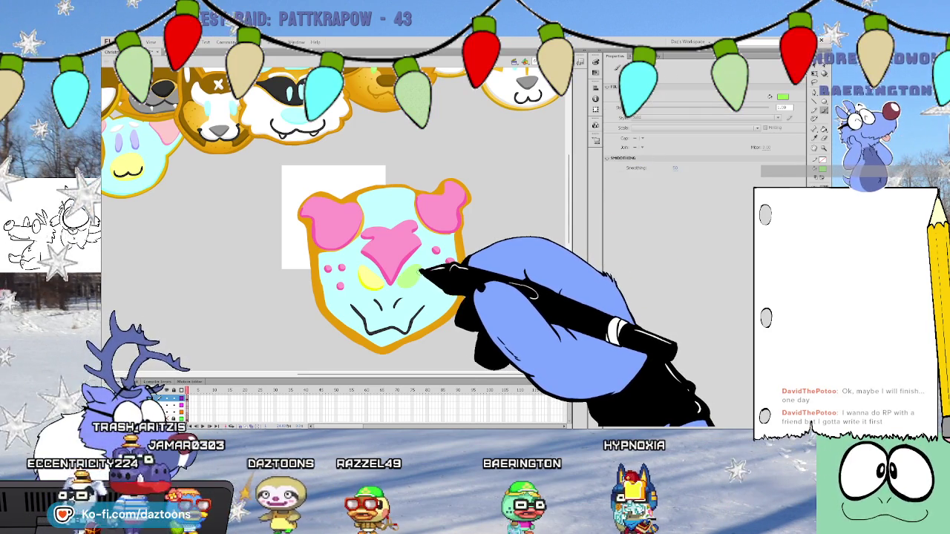
left_click(411, 282)
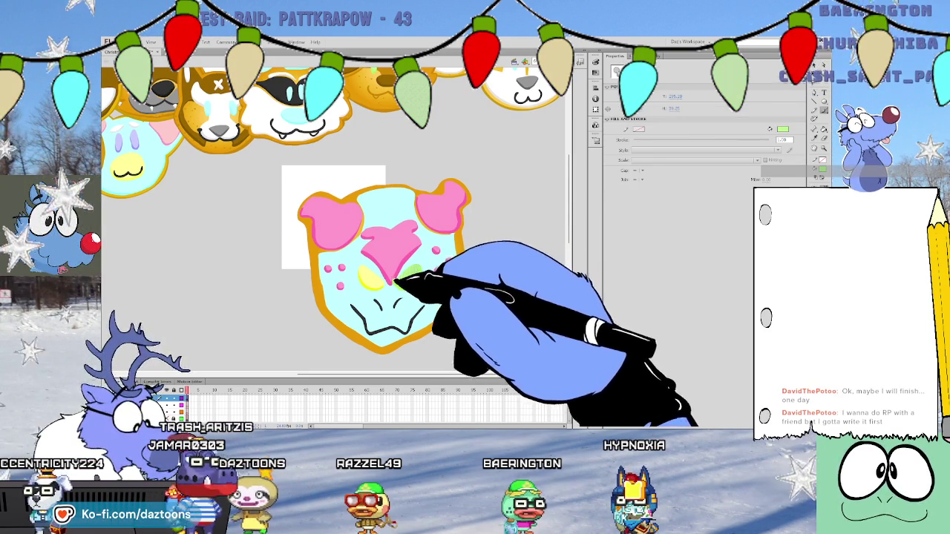
key("y")
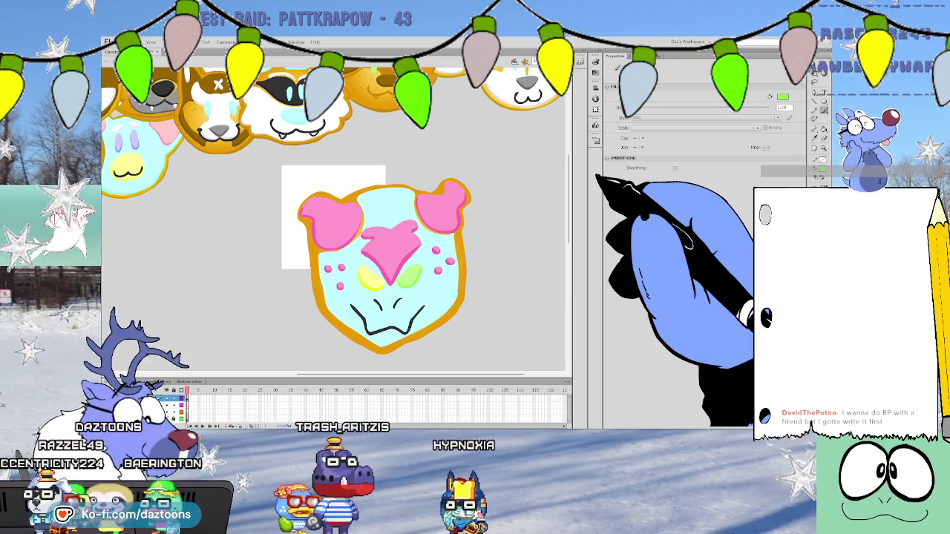
key("v")
key("y")
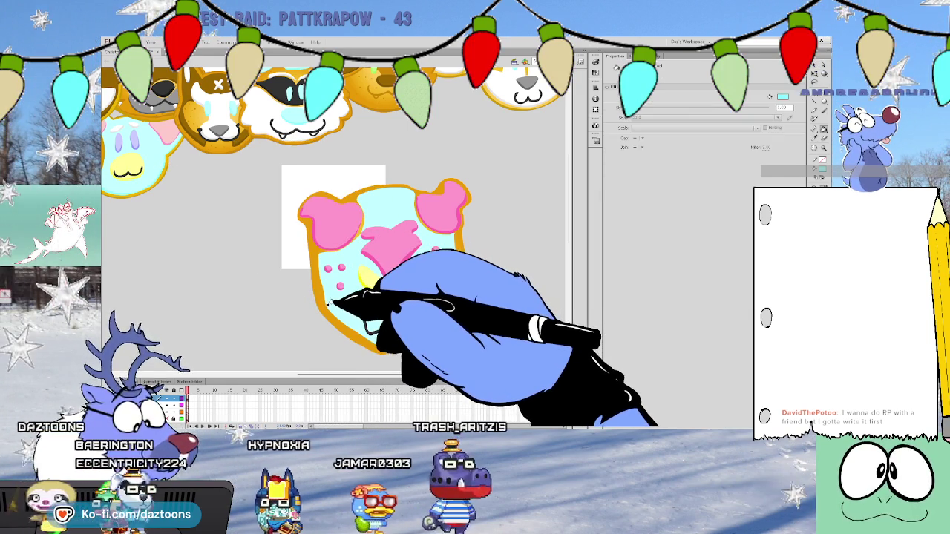
key("v")
left_click(333, 306)
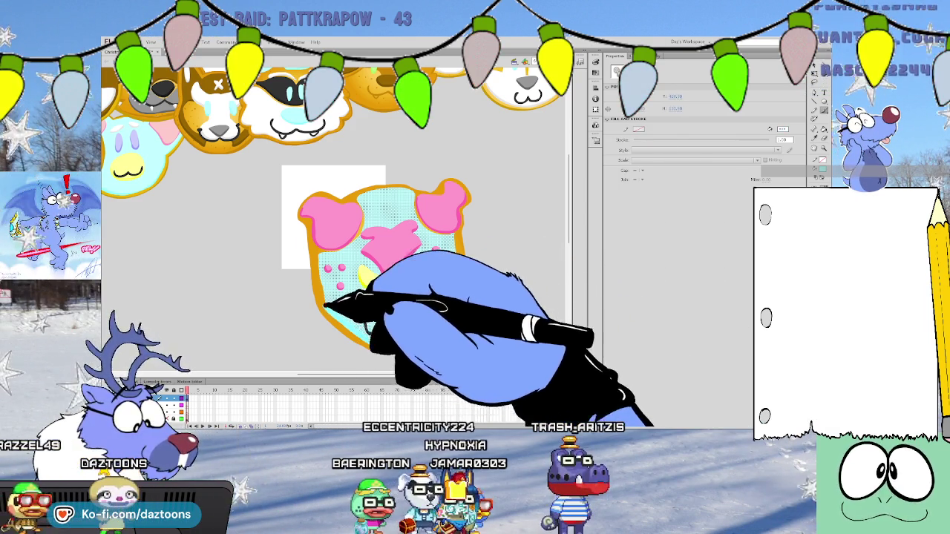
key("y")
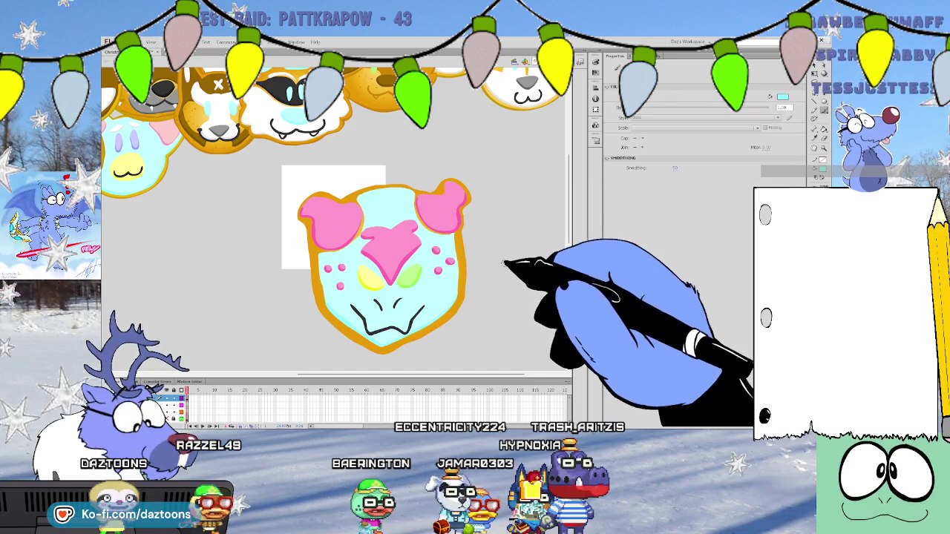
scroll(567, 219, "up", 1)
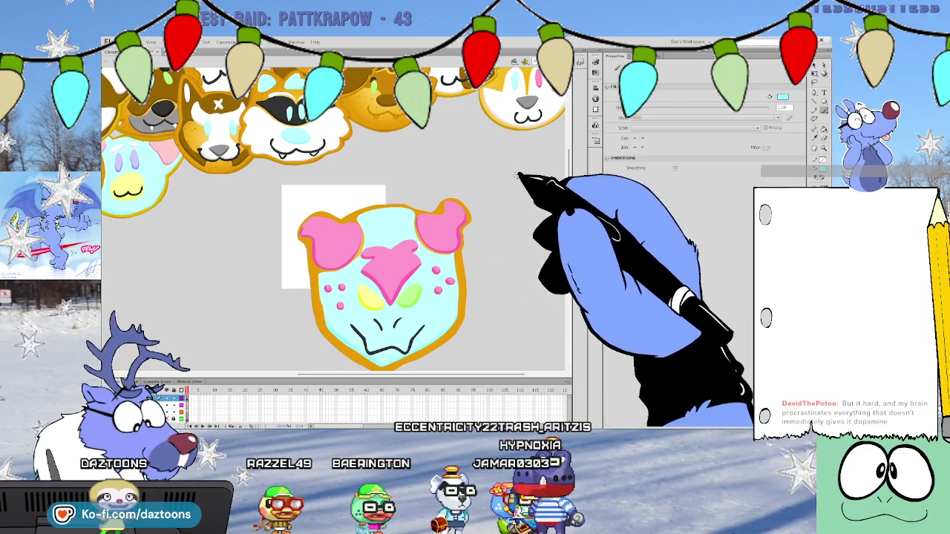
key("v")
Narrow the thin oval over the cookie face by pulling in its edge
key("y")
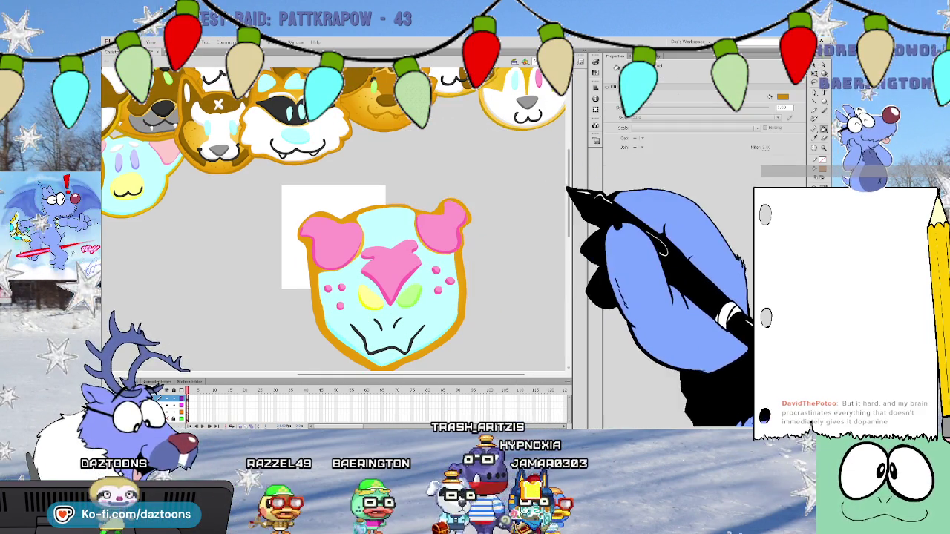
scroll(572, 196, "down", 3)
key("v")
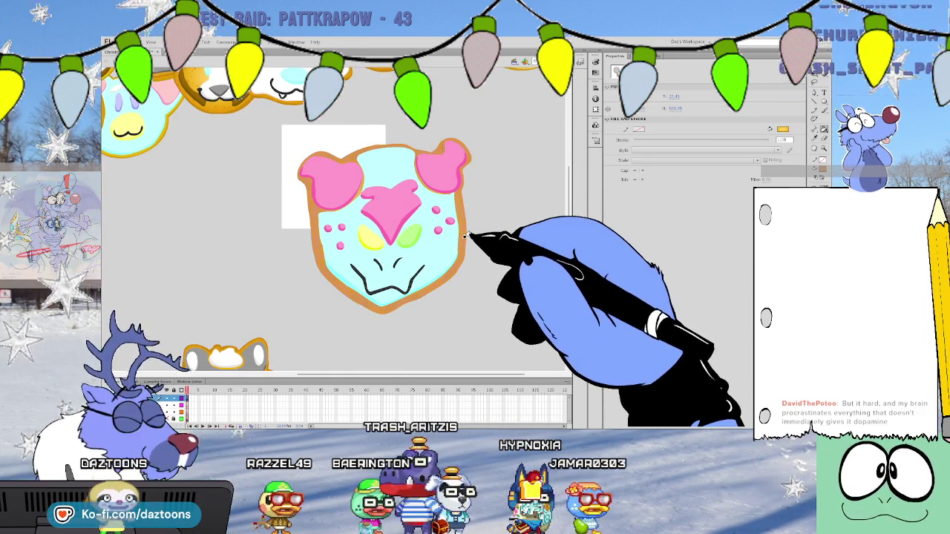
key("o")
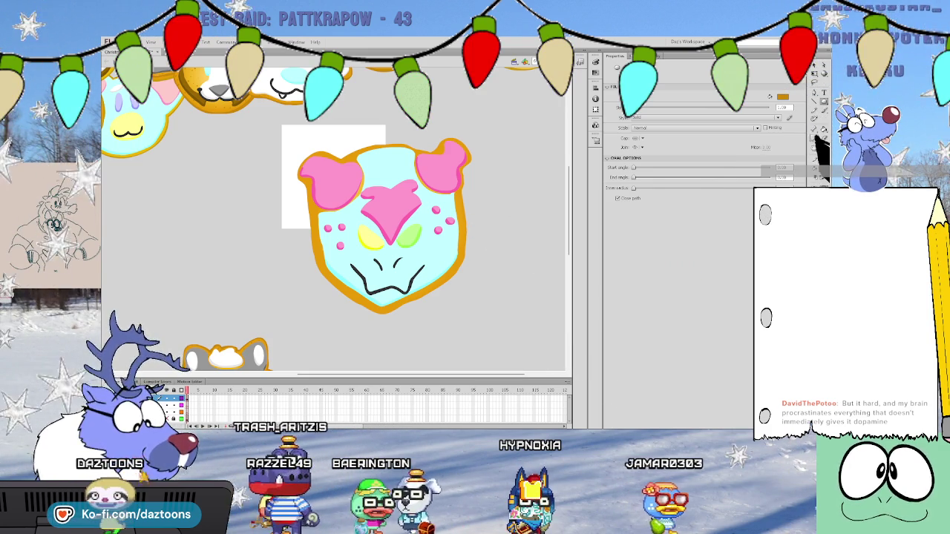
key("v")
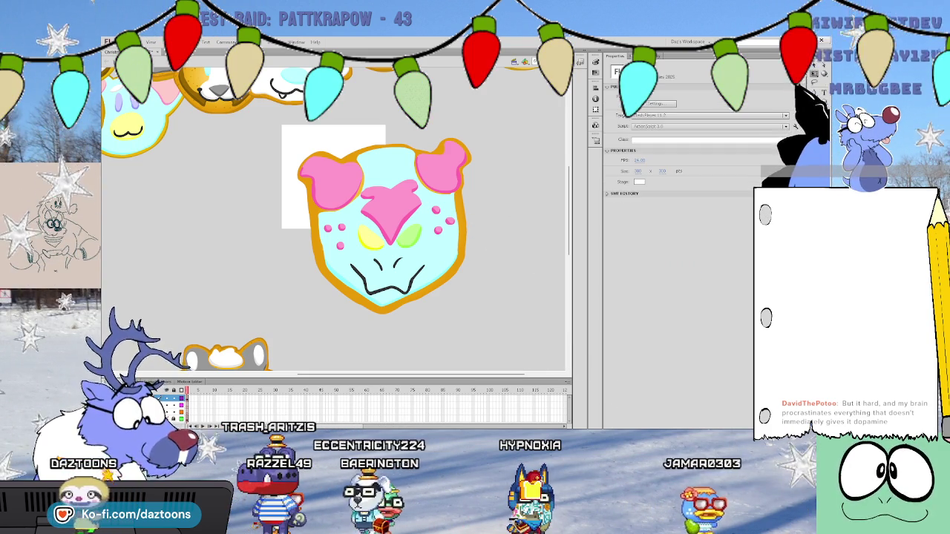
left_click(468, 251)
left_click_drag(467, 250, 466, 231)
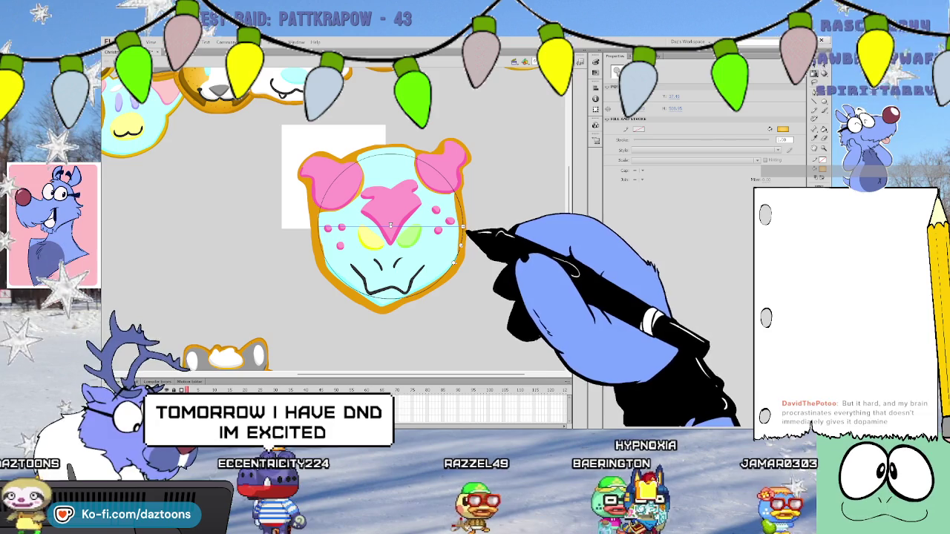
left_click(485, 271)
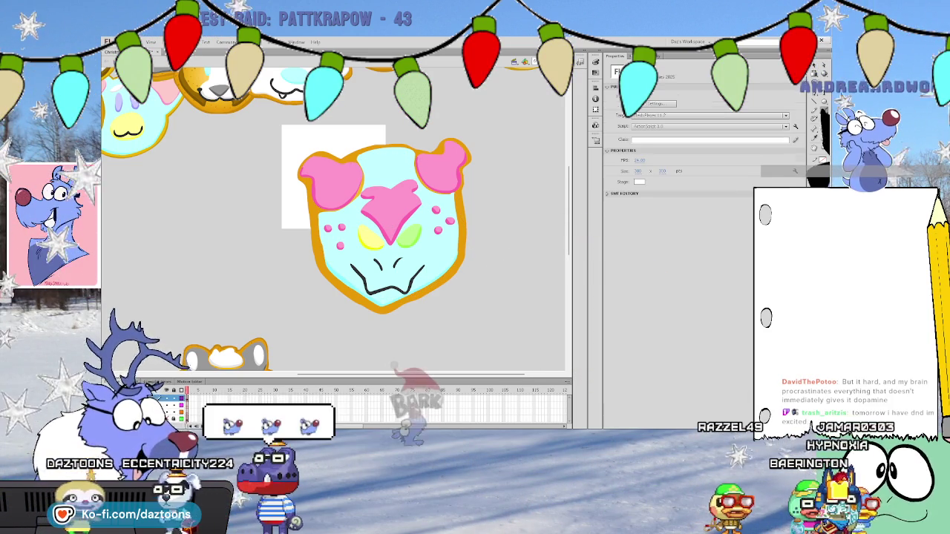
Select the cookie's whole outer outline and set the fill to golden yellow-orange
key("y")
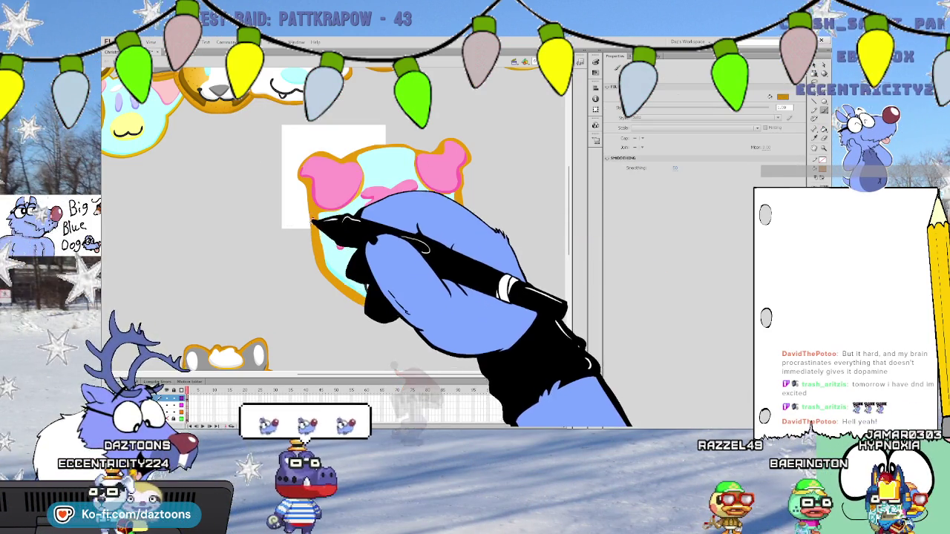
key("v")
double_click(318, 265)
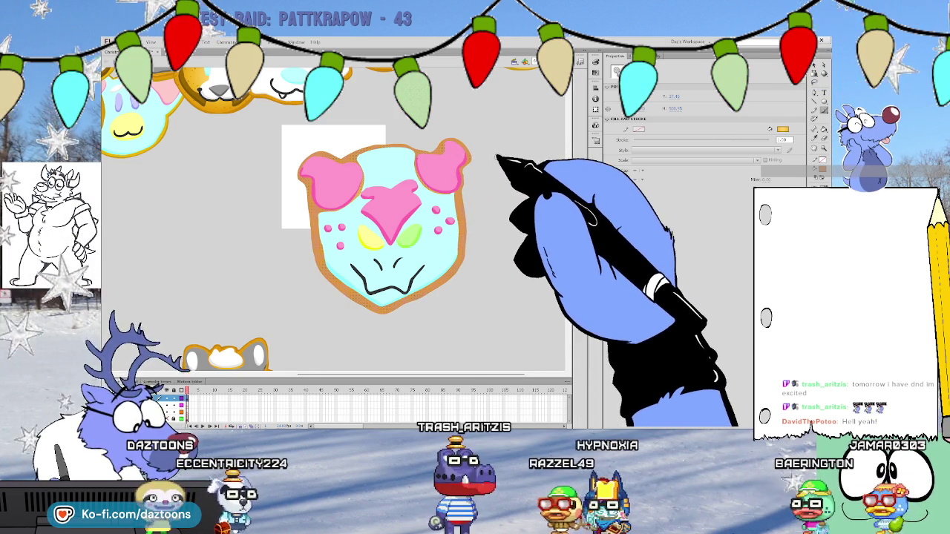
left_click(467, 159)
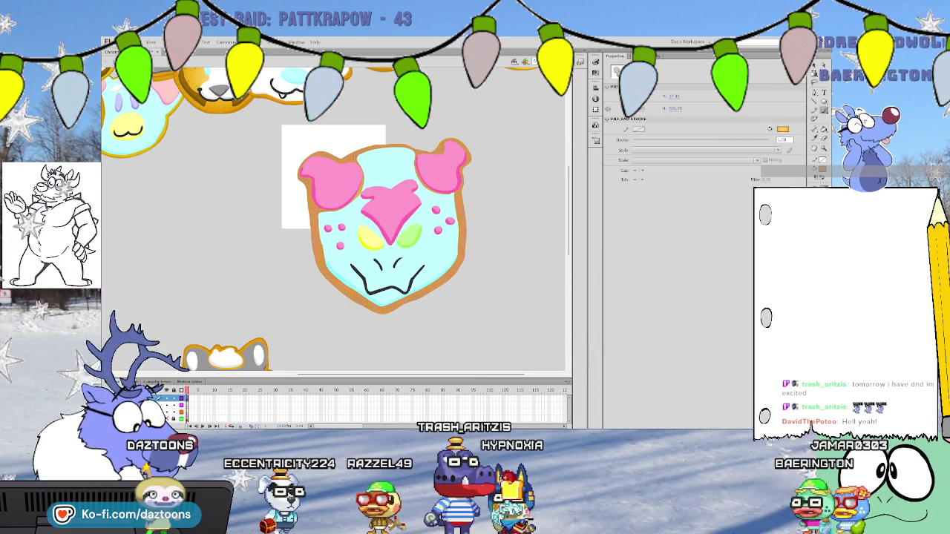
left_click_drag(349, 295, 382, 311)
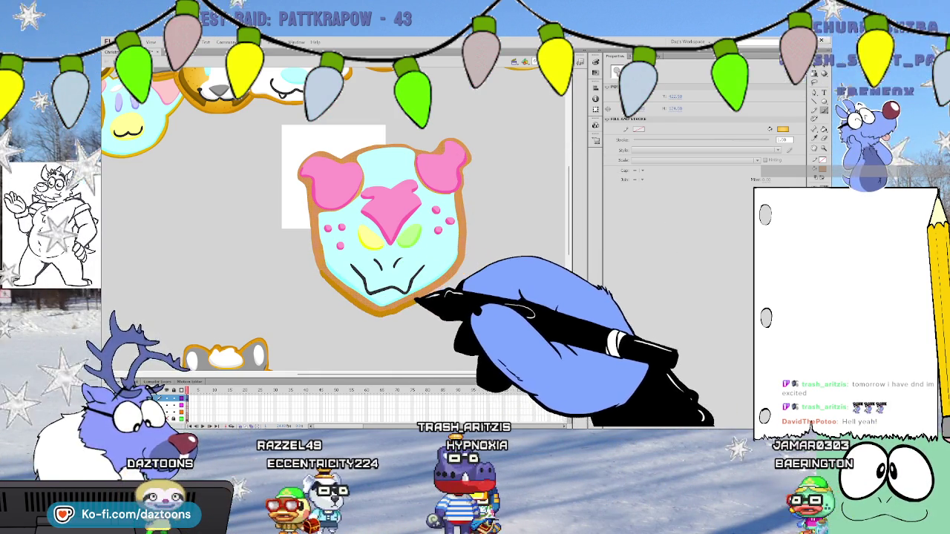
Paint a thick golden-orange rim around the cookie face and ears with the Pencil
key("y")
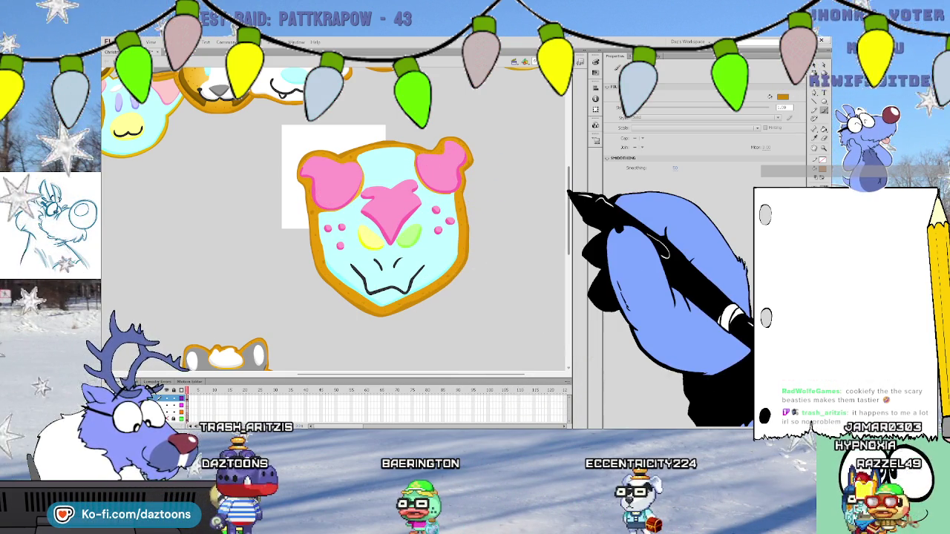
Marquee-select the whole blue cookie and drag it down toward the other cookies
key("v")
left_click_drag(535, 336, 288, 123)
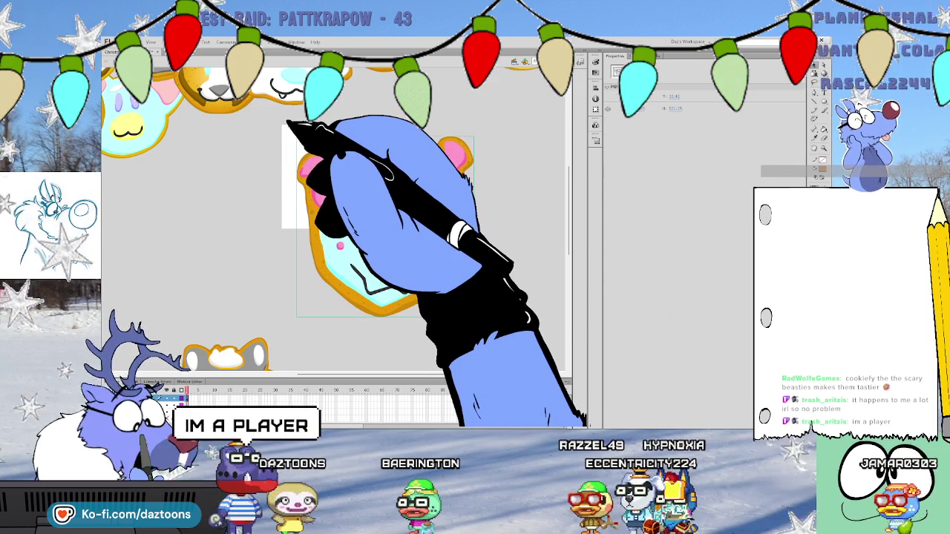
scroll(541, 212, "down", 5)
left_click_drag(415, 89, 428, 321)
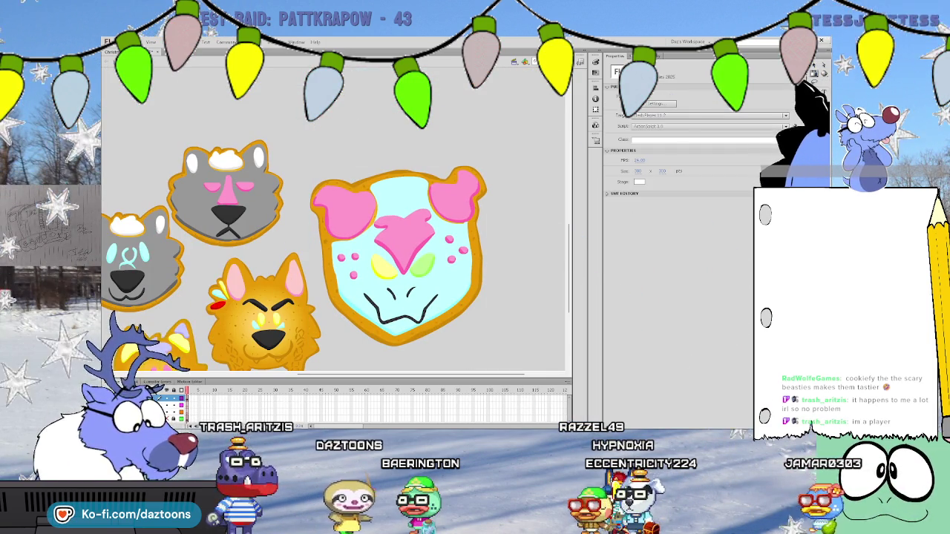
Shrink the cookie to about two-thirds size and place it beside the grey wolf cookie
left_click(484, 172)
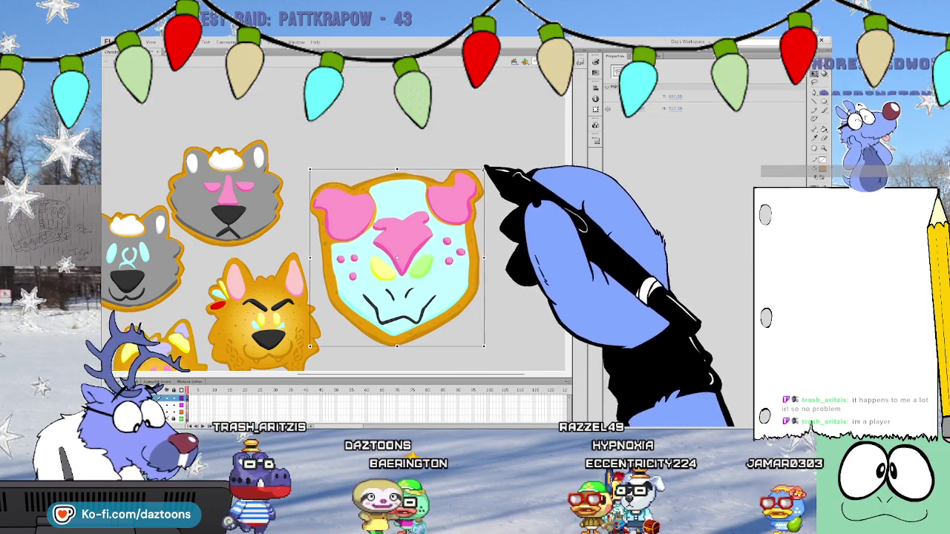
left_click_drag(484, 169, 417, 238)
mouse_move(387, 299)
left_mouse_down()
mouse_move(403, 320)
mouse_move(388, 196)
left_mouse_up()
left_click(451, 235)
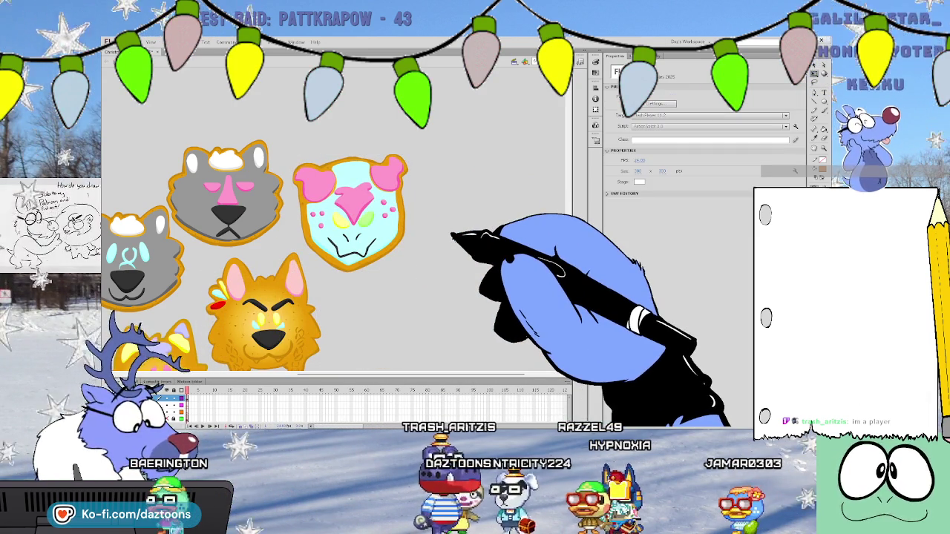
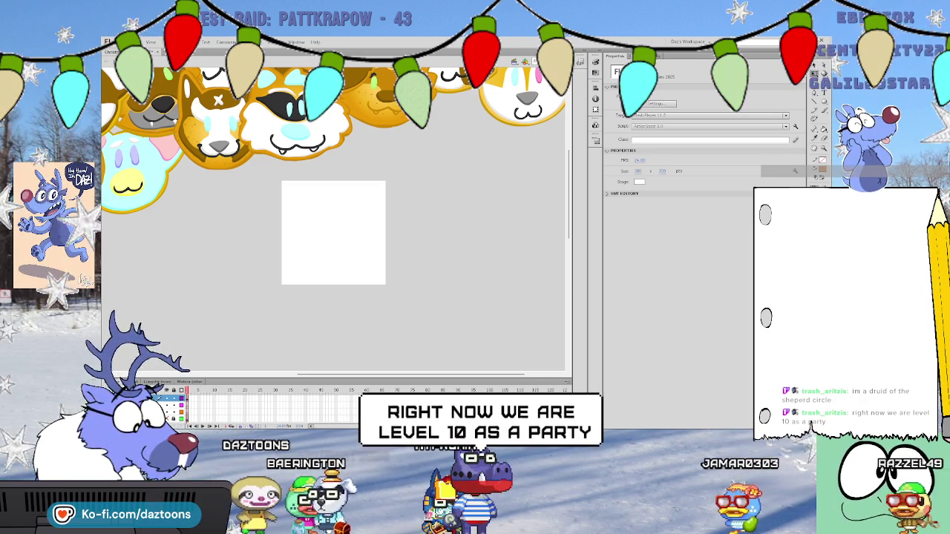
Draw a golden radial-gradient circle beside the white rectangle
key("y")
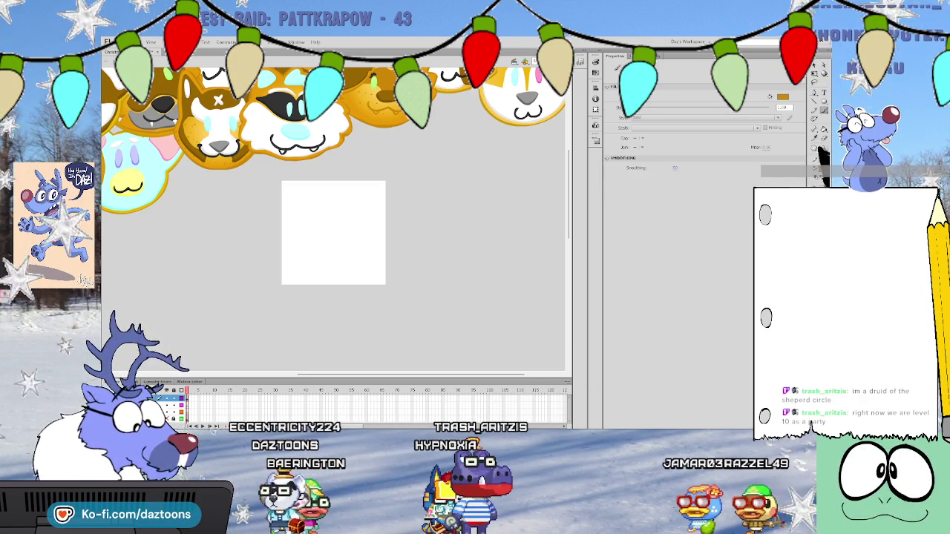
key("v")
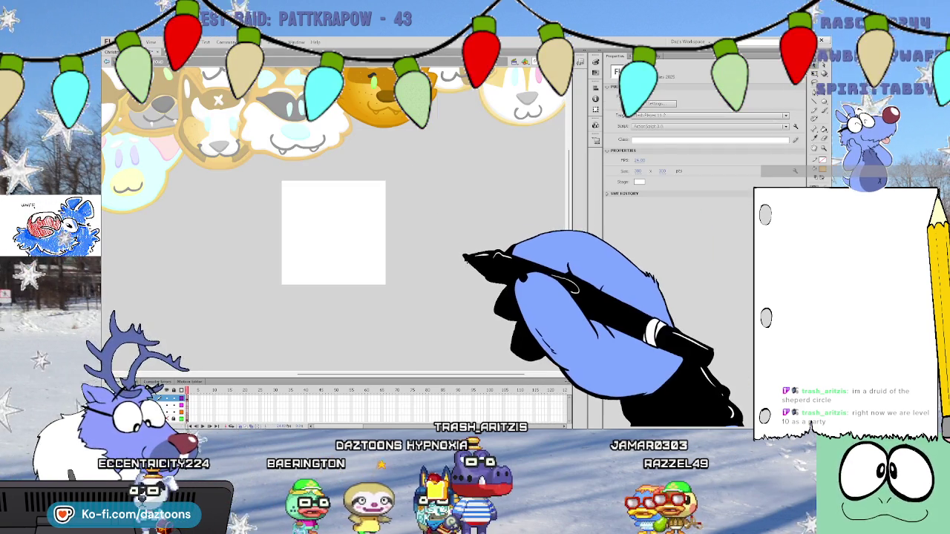
key("q")
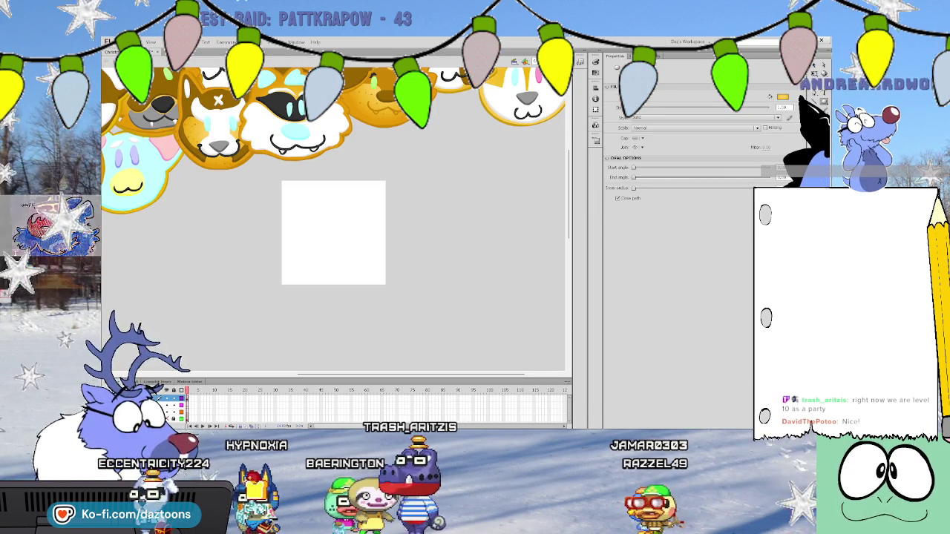
left_click_drag(316, 194, 460, 332)
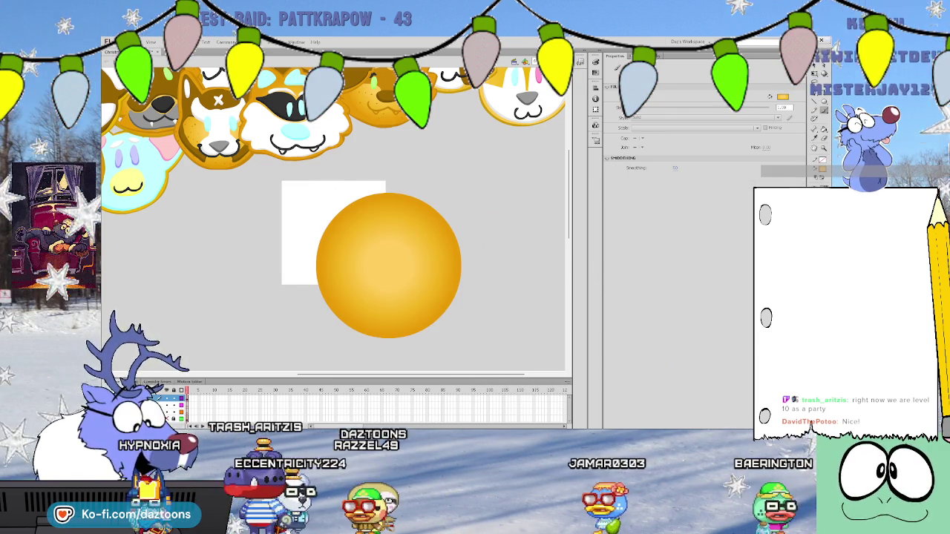
Brush over the circle's edges to make them lumpy, and start the left ear
mouse_move(380, 337)
left_mouse_down()
mouse_move(339, 318)
mouse_move(318, 264)
mouse_move(334, 186)
mouse_move(385, 192)
mouse_move(449, 227)
left_mouse_up()
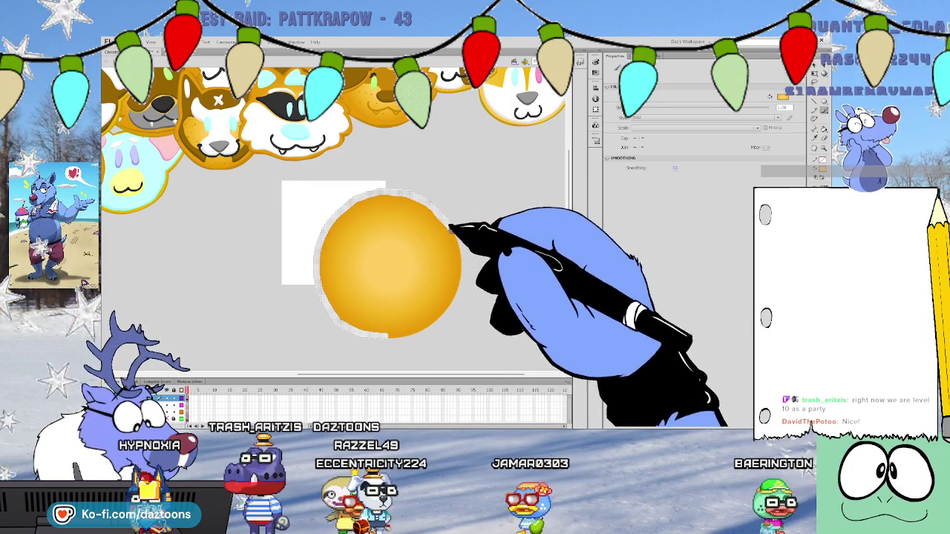
mouse_move(460, 270)
left_mouse_down()
mouse_move(452, 307)
mouse_move(415, 333)
mouse_move(328, 306)
mouse_move(356, 314)
mouse_move(317, 275)
mouse_move(358, 204)
mouse_move(430, 176)
mouse_move(446, 270)
mouse_move(434, 207)
mouse_move(389, 190)
mouse_move(446, 212)
mouse_move(460, 242)
left_mouse_up()
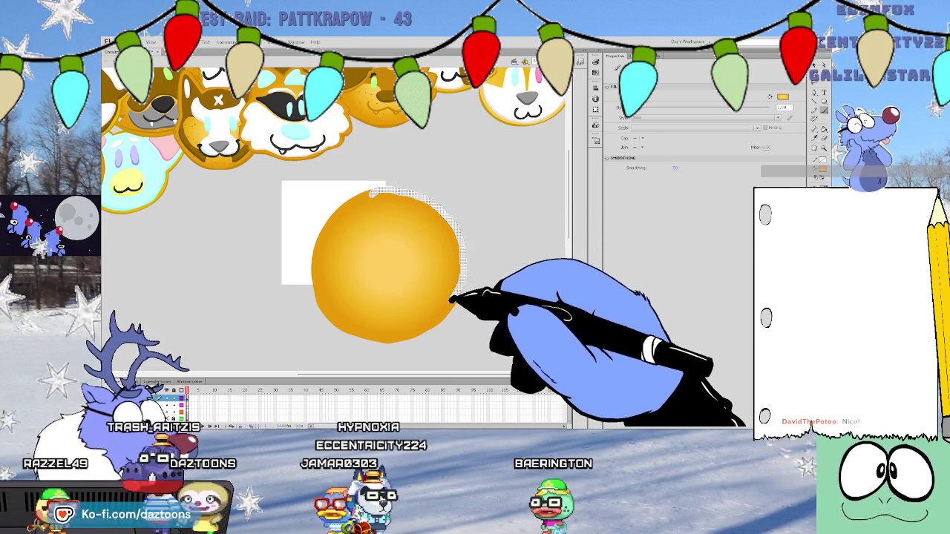
mouse_move(392, 197)
left_mouse_down()
mouse_move(360, 195)
mouse_move(331, 220)
mouse_move(319, 274)
mouse_move(386, 282)
left_mouse_up()
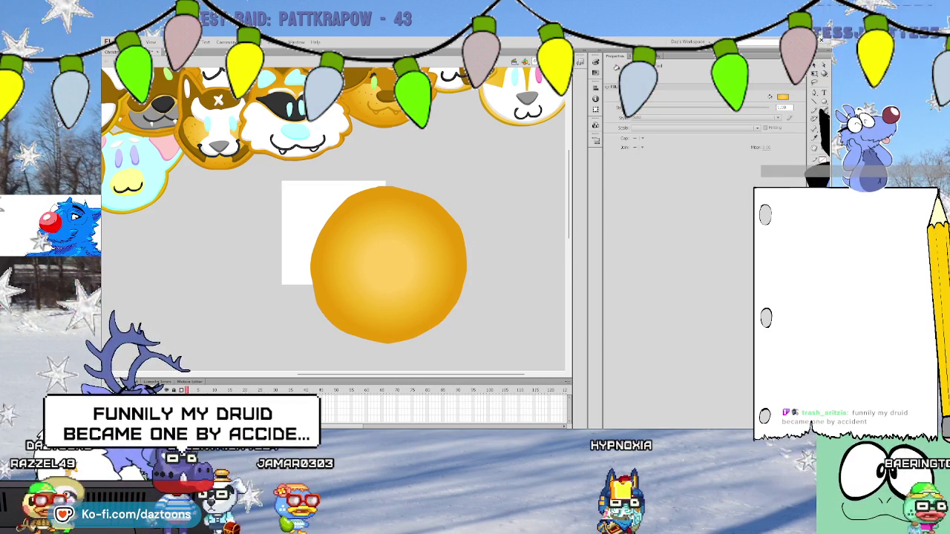
key("y")
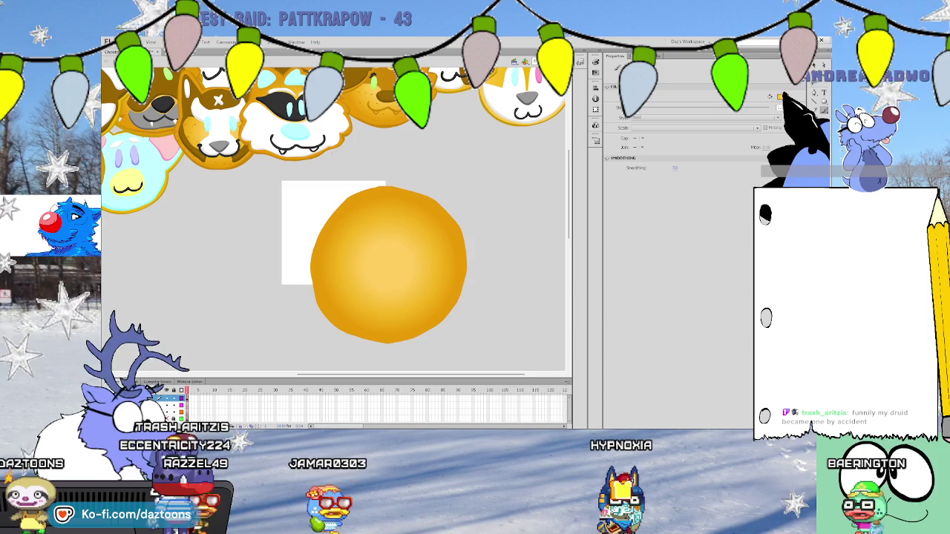
left_click_drag(323, 205, 327, 221)
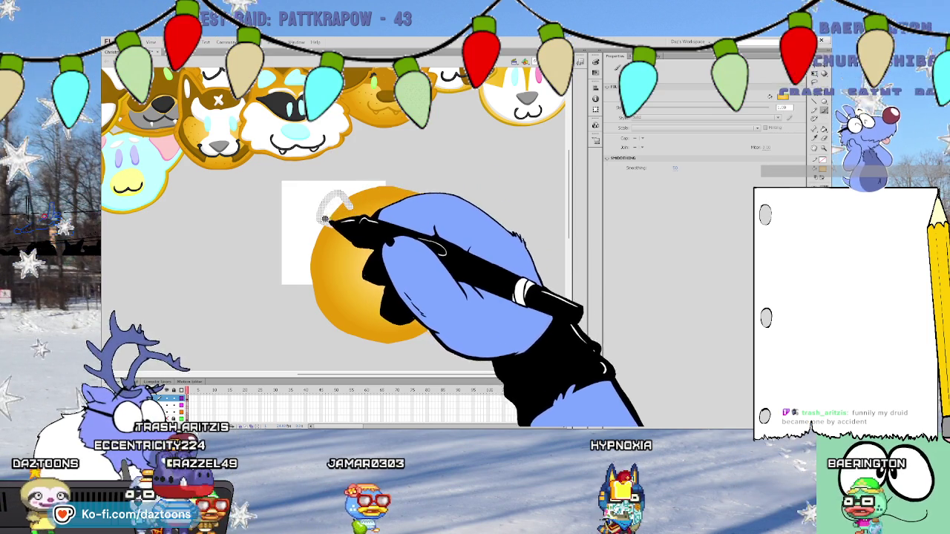
Paint the right ear on top of the golden head and begin a brown tuft
left_click_drag(435, 203, 463, 213)
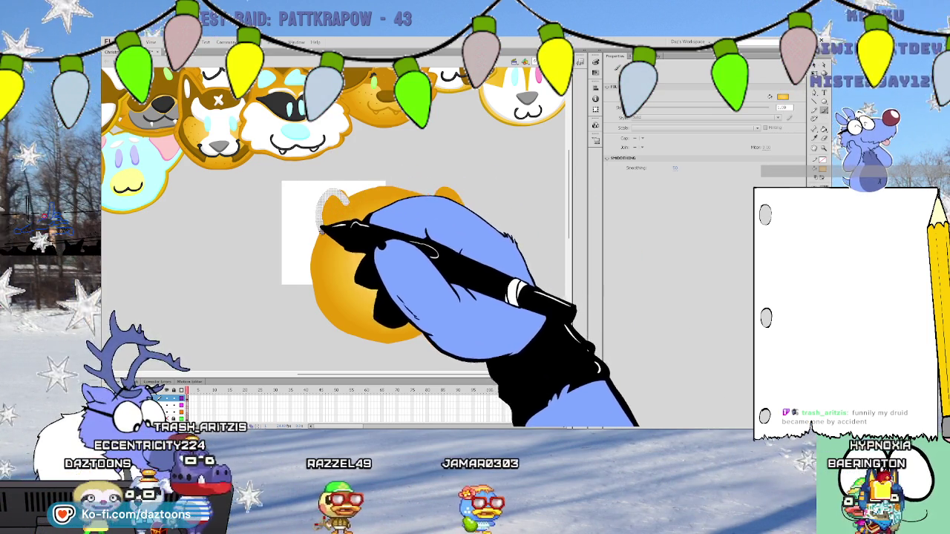
mouse_move(431, 205)
left_mouse_down()
mouse_move(462, 206)
mouse_move(457, 195)
left_mouse_up()
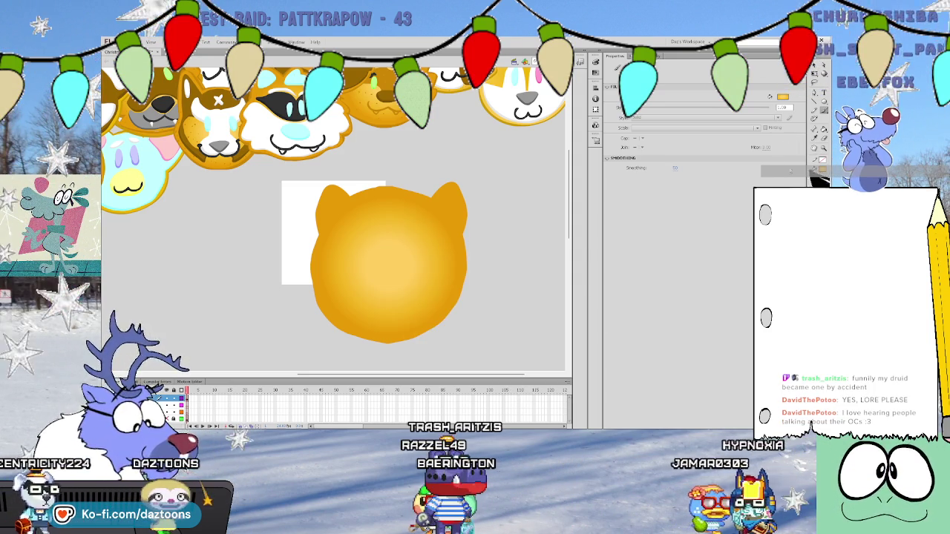
mouse_move(569, 212)
left_mouse_down()
mouse_move(569, 175)
mouse_move(568, 191)
left_mouse_up()
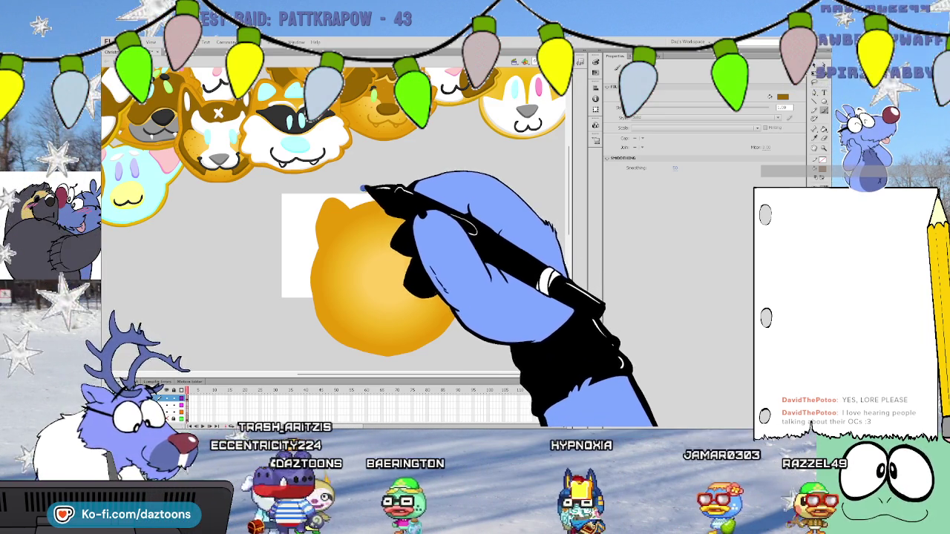
left_click_drag(346, 199, 350, 199)
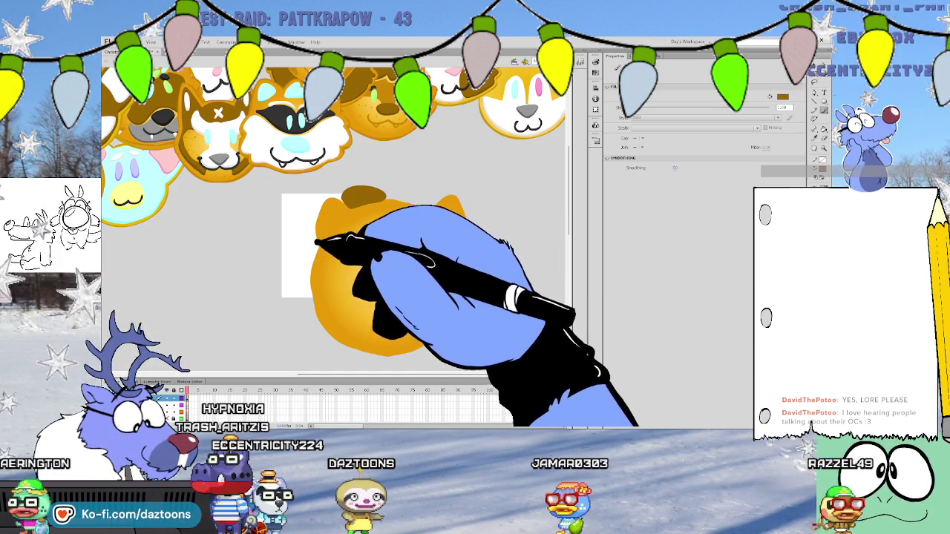
Outline a wavy mane around the head's sides, bottom and top in brown
left_click_drag(312, 239, 355, 365)
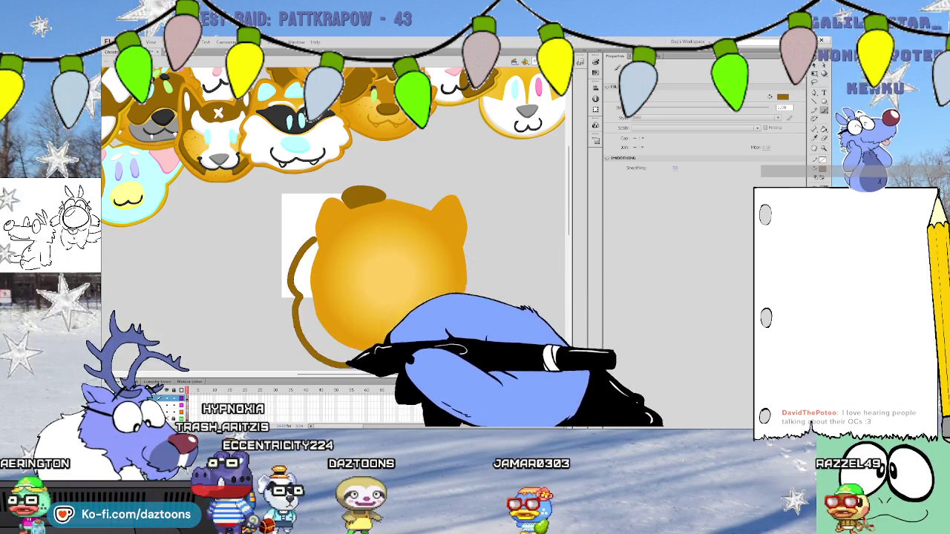
left_click_drag(469, 216, 426, 356)
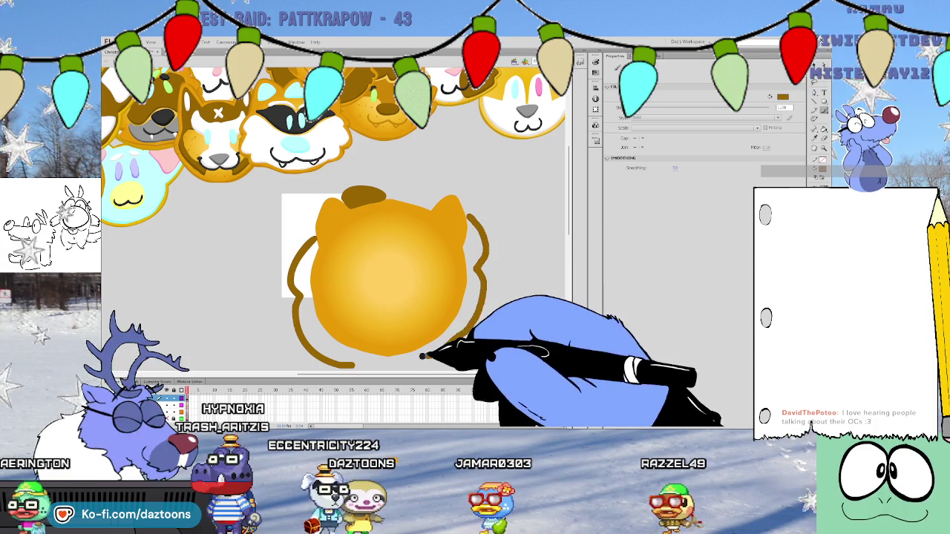
scroll(573, 232, "down", 3)
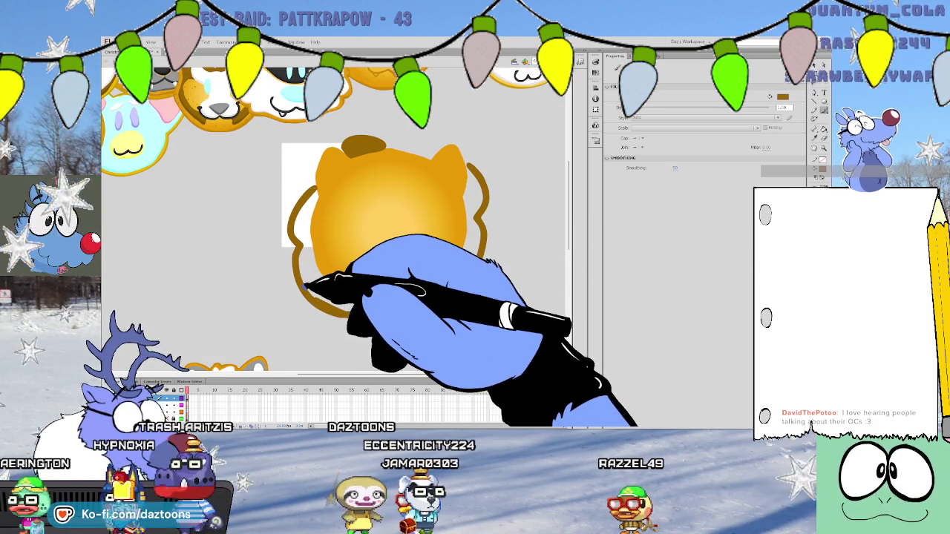
left_click_drag(362, 316, 475, 180)
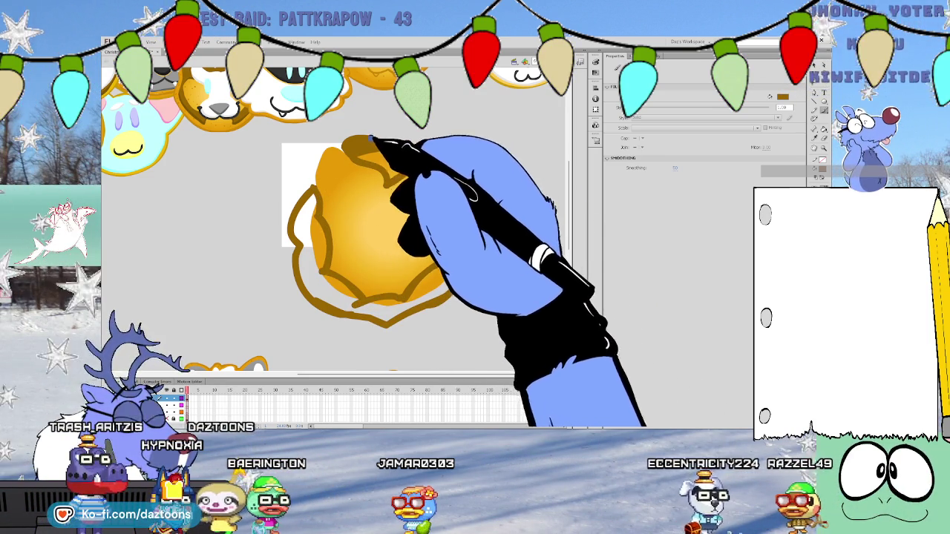
mouse_move(361, 135)
left_mouse_down()
mouse_move(393, 144)
mouse_move(419, 136)
left_mouse_up()
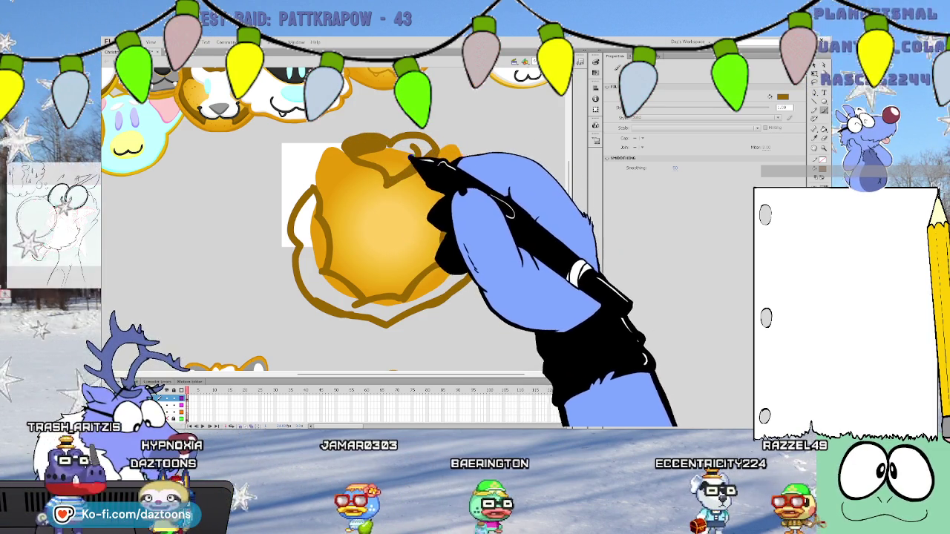
Fill the top, side and bottom mane sections with dark brown
left_click(362, 158)
left_click(475, 208)
left_click(349, 308)
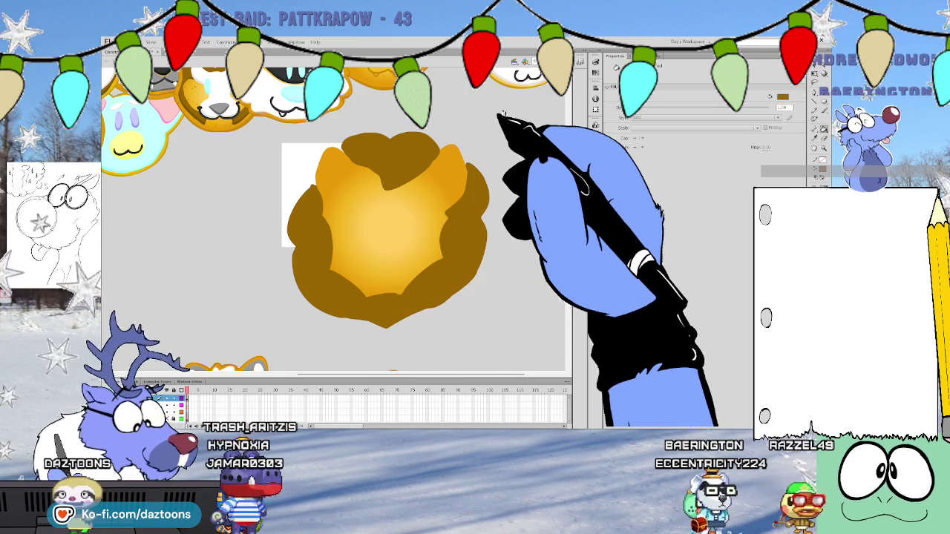
Brush a brown band along the head's bottom and a golden rim around the mane's lower edges
key("b")
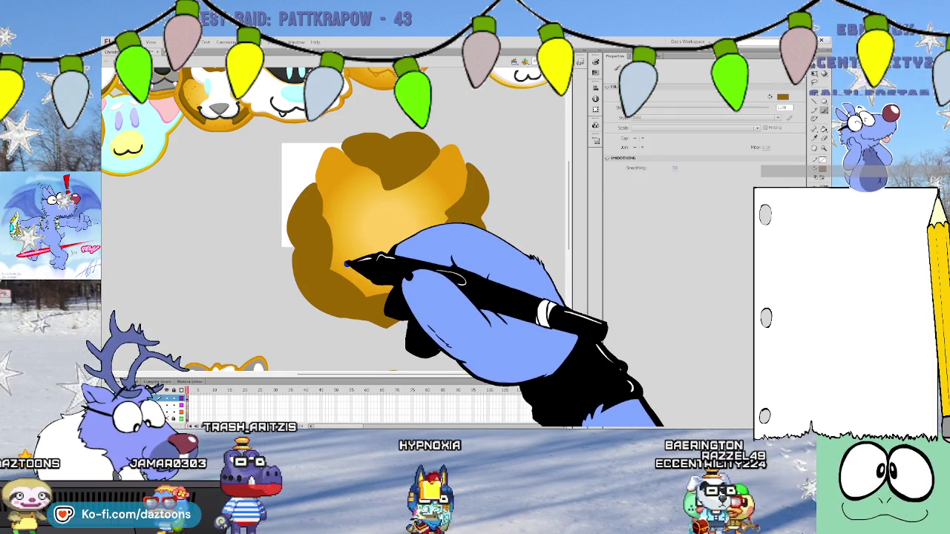
left_click_drag(346, 263, 474, 270)
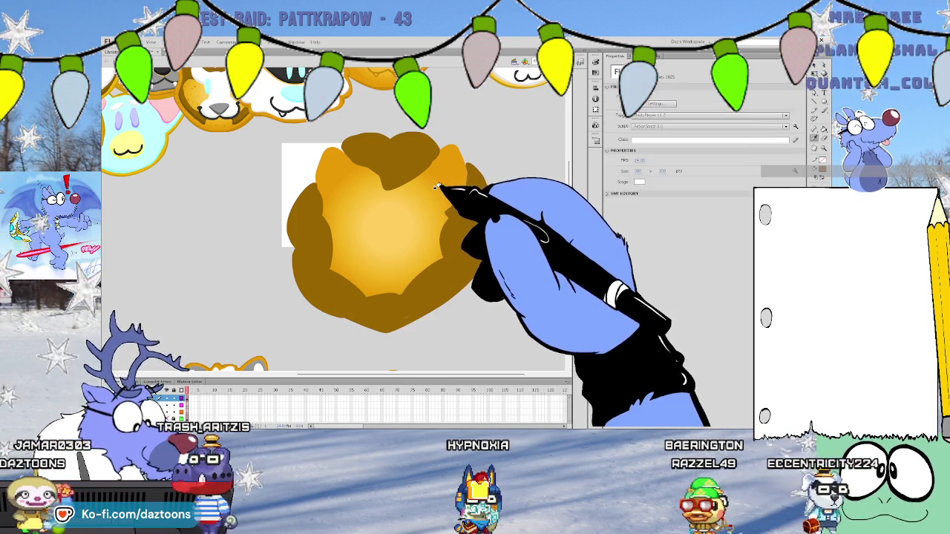
left_click(821, 138)
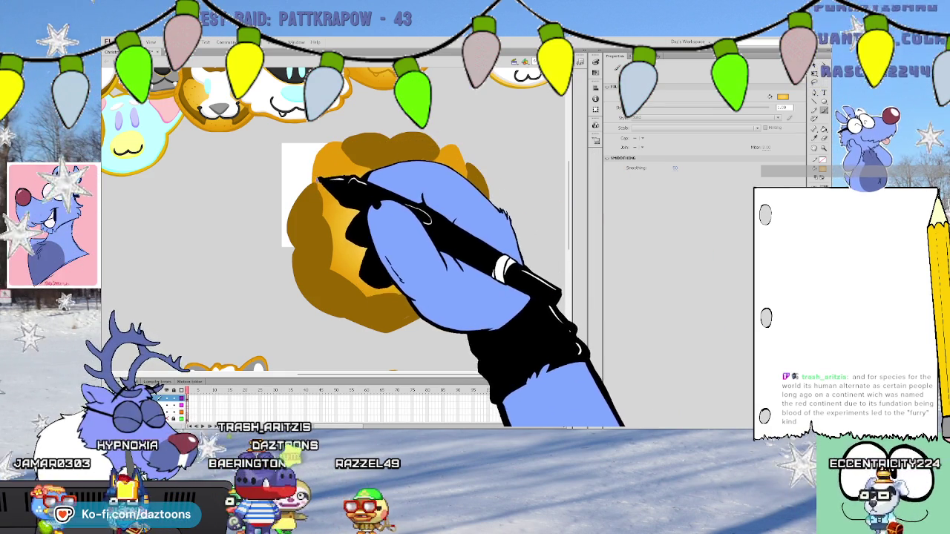
mouse_move(290, 259)
left_mouse_down()
mouse_move(322, 293)
mouse_move(391, 319)
mouse_move(423, 305)
mouse_move(480, 223)
left_mouse_up()
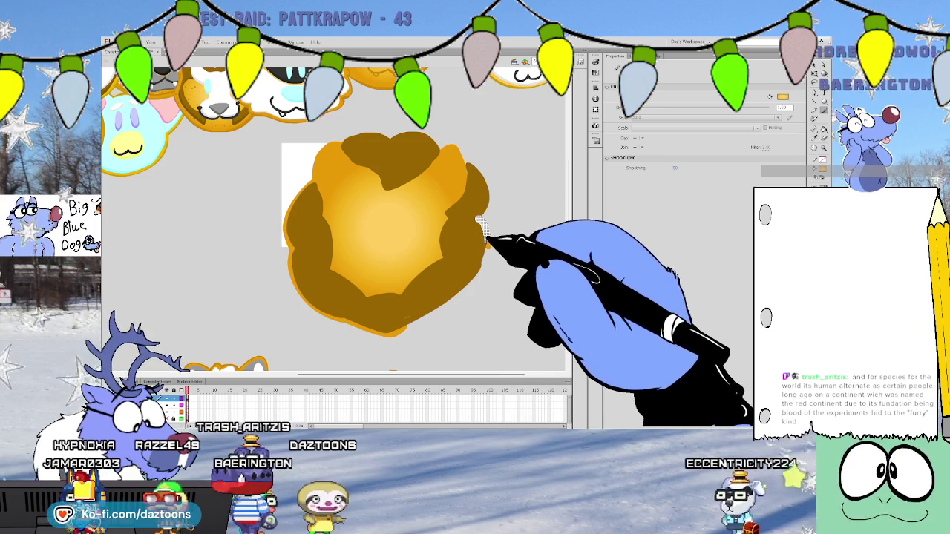
mouse_move(477, 273)
left_mouse_down()
mouse_move(447, 311)
mouse_move(406, 328)
left_mouse_up()
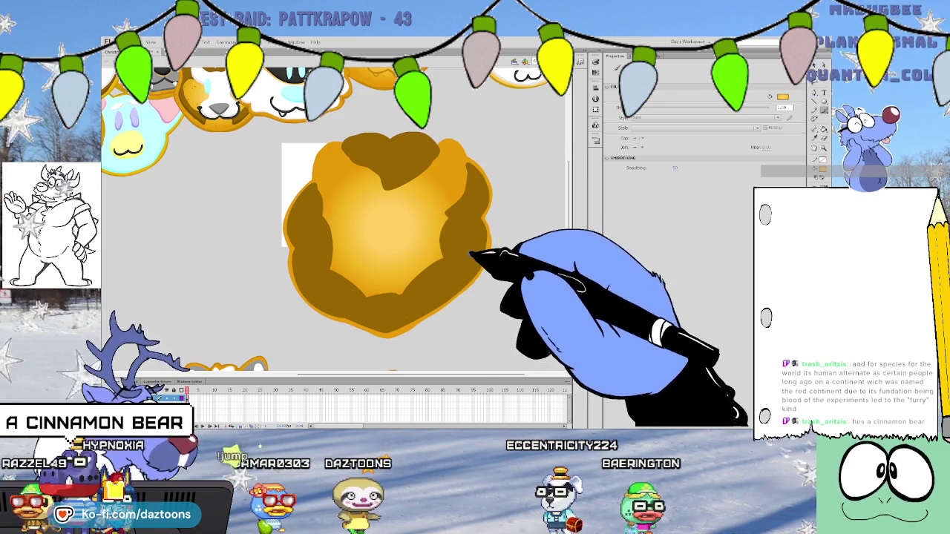
left_click(445, 267)
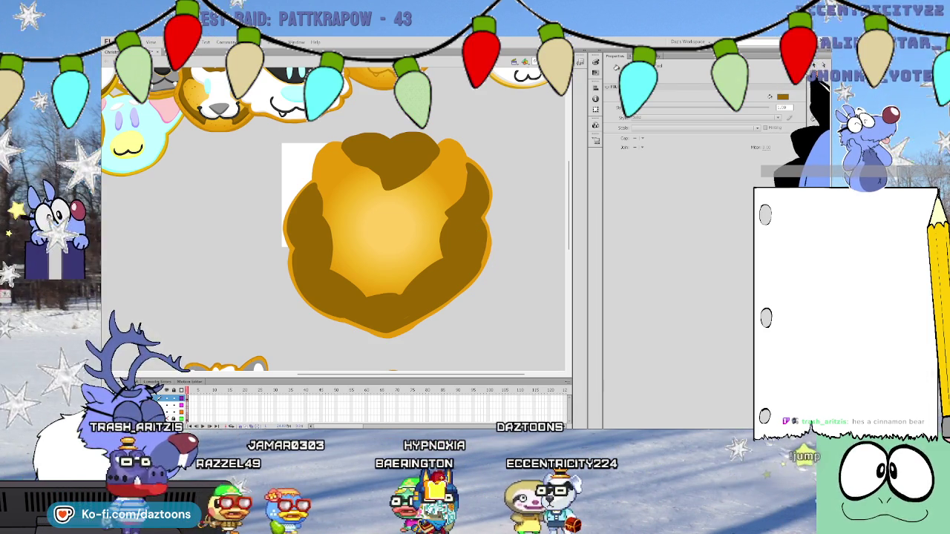
Recentre and shrink the head's radial gradient toward its centre, then deselect
key("v")
key("o")
mouse_move(378, 209)
left_mouse_down()
mouse_move(459, 247)
mouse_move(388, 236)
left_mouse_up()
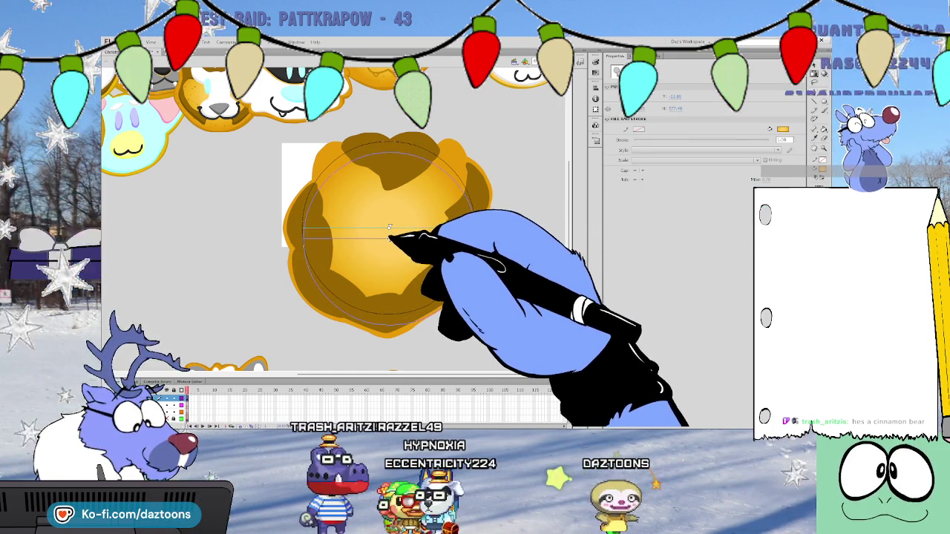
left_click_drag(475, 236, 392, 244)
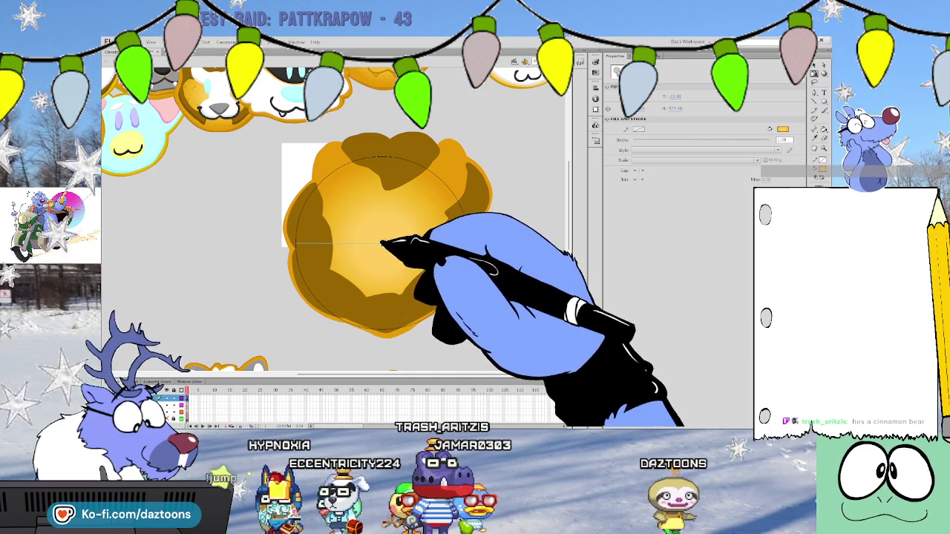
left_click(519, 263)
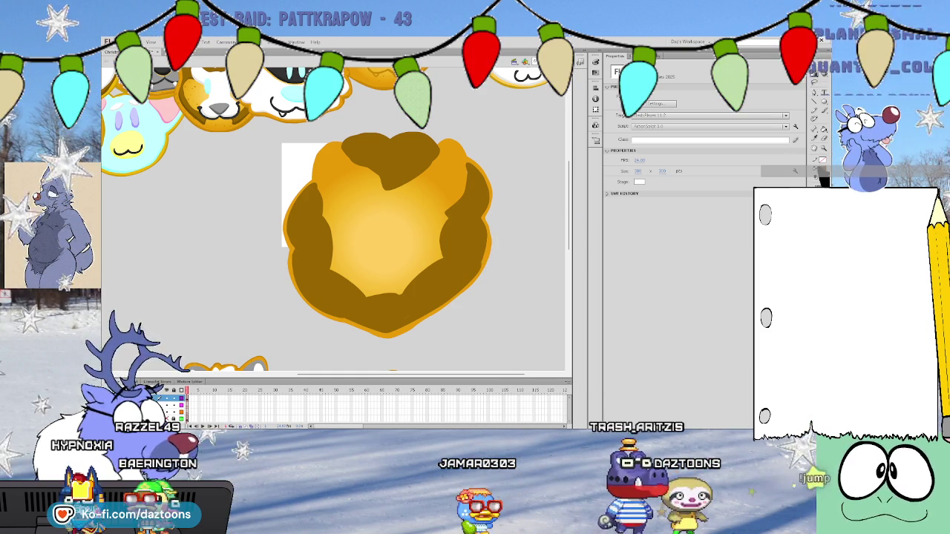
Paint a second green eye beside the first and sample the corgi cookie's orange
scroll(334, 223, "up", 3)
scroll(334, 222, "up", 2)
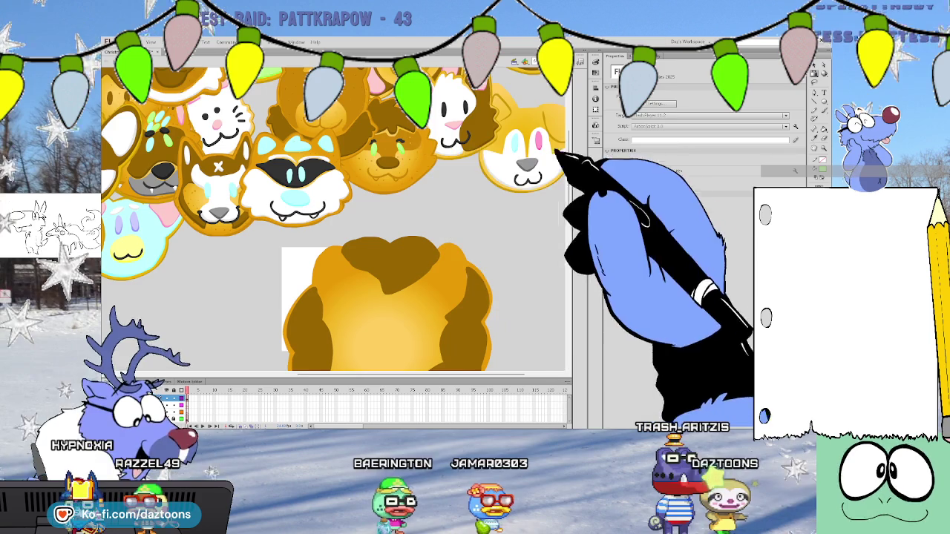
scroll(334, 222, "down", 2)
key("y")
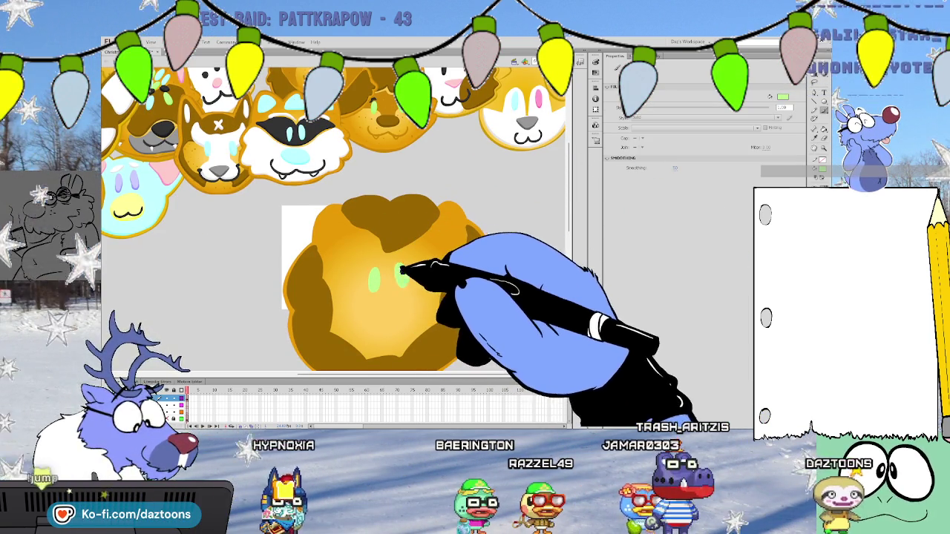
left_click_drag(402, 270, 401, 287)
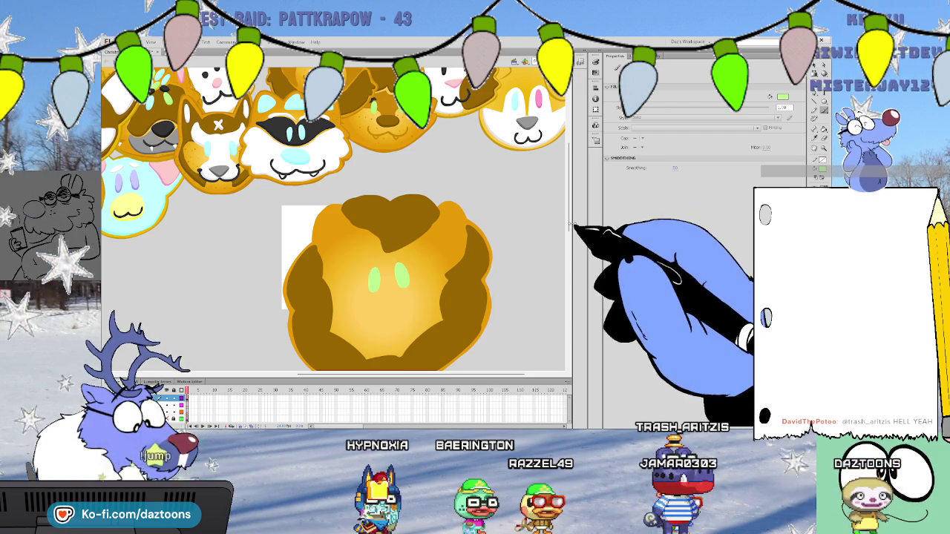
scroll(519, 223, "up", 3)
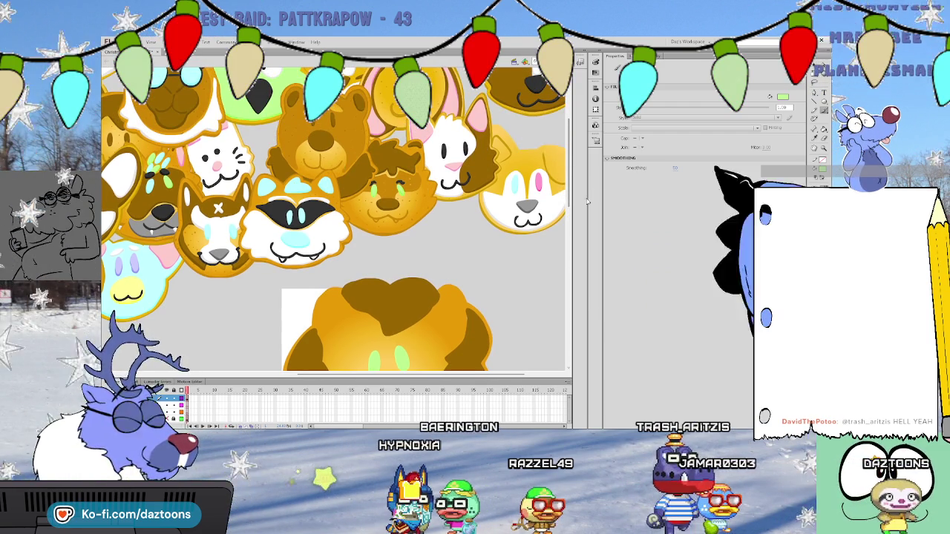
left_click(540, 170)
scroll(540, 169, "down", 1)
scroll(519, 193, "down", 2)
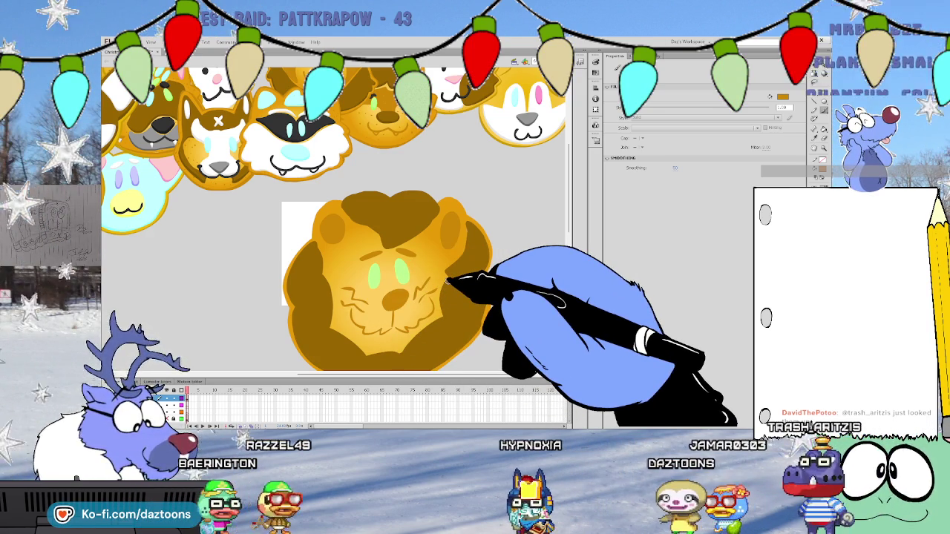
Select the lion's dark brown mane, then switch back to the Brush
scroll(482, 259, "down", 2)
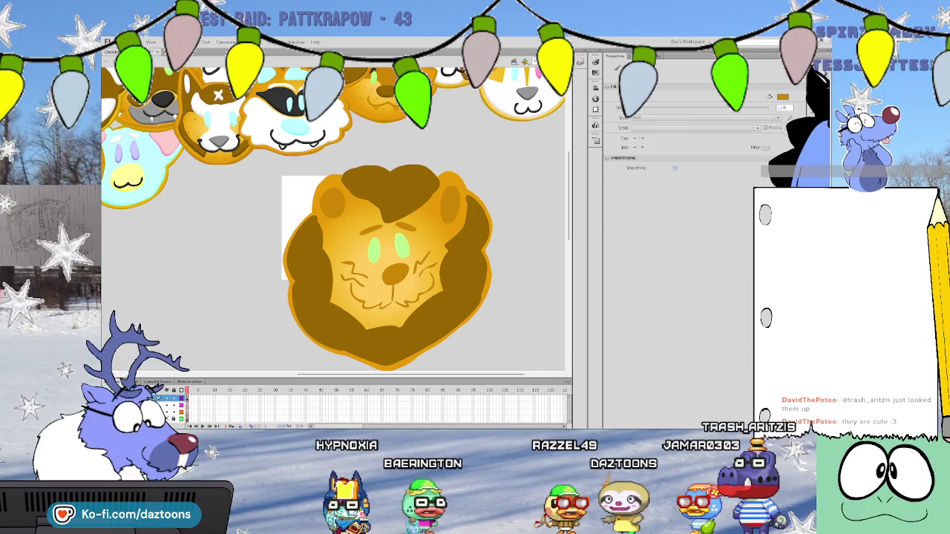
left_click(478, 261)
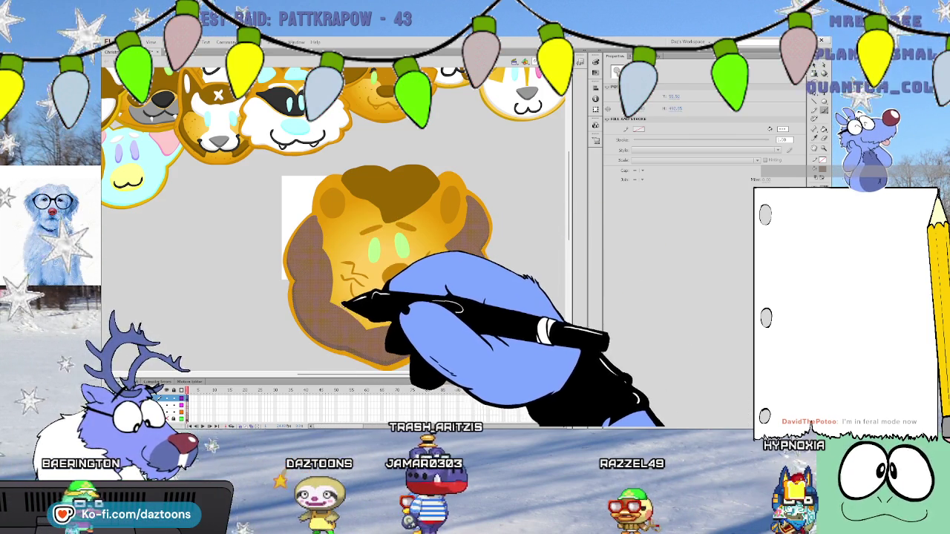
key("b")
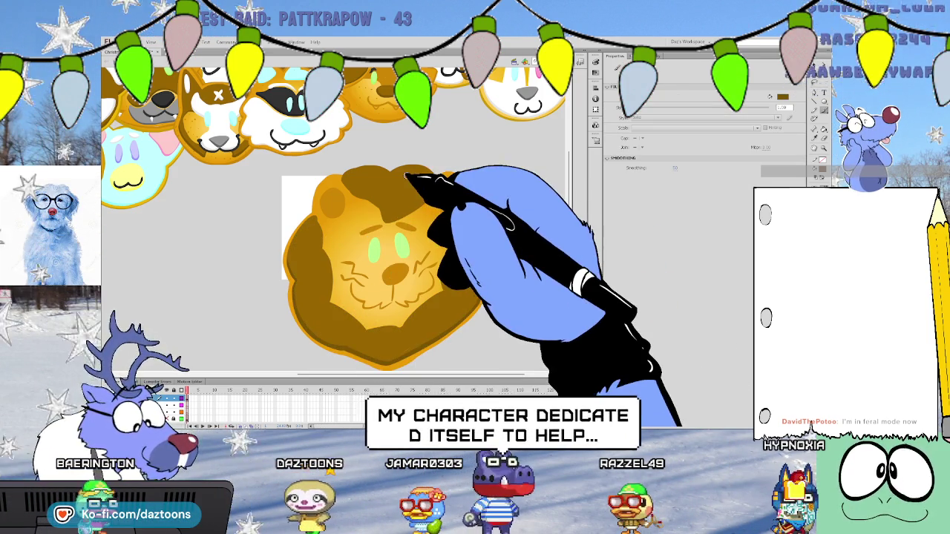
key("v")
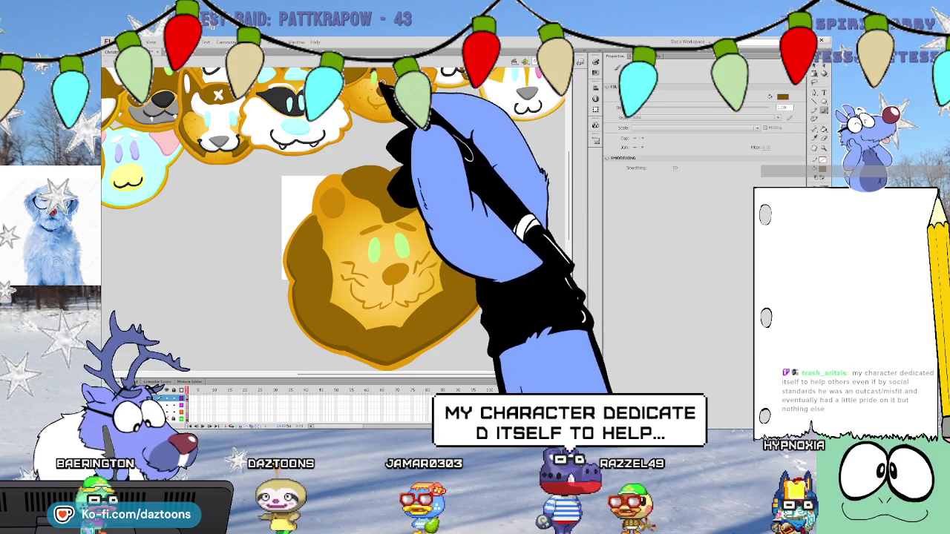
key("y")
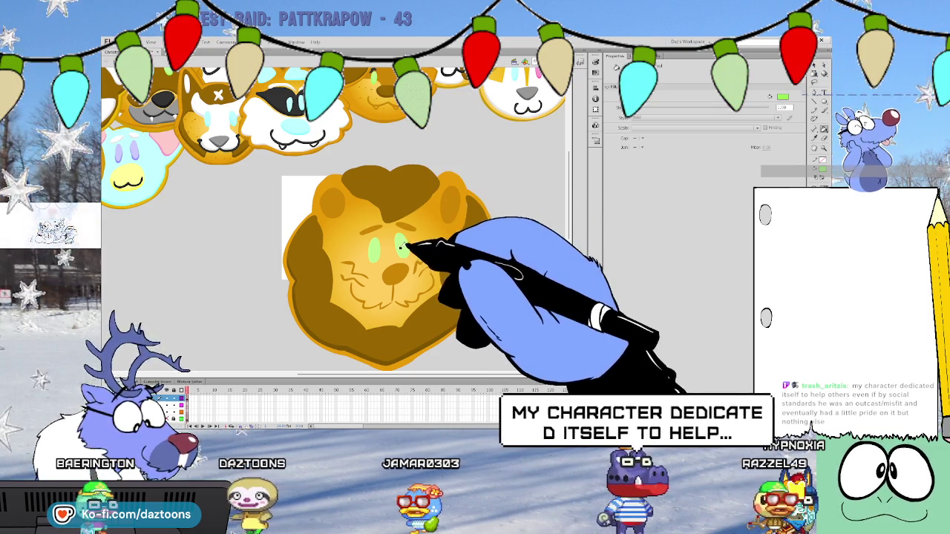
left_click(367, 247)
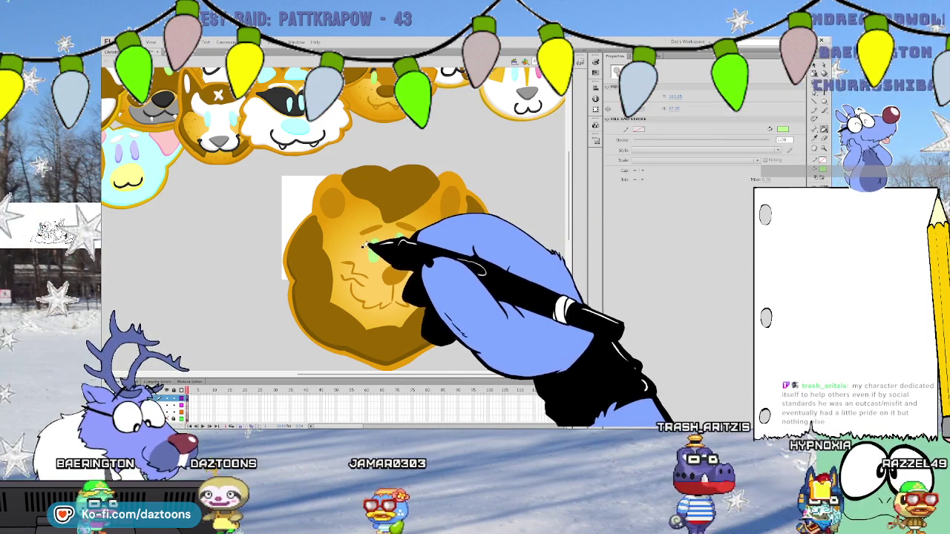
left_click(371, 259)
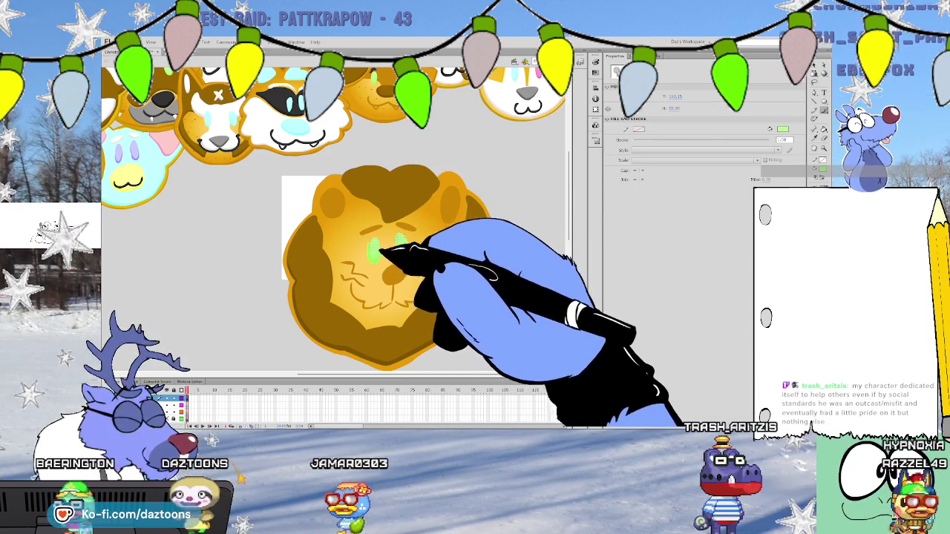
left_click(396, 245)
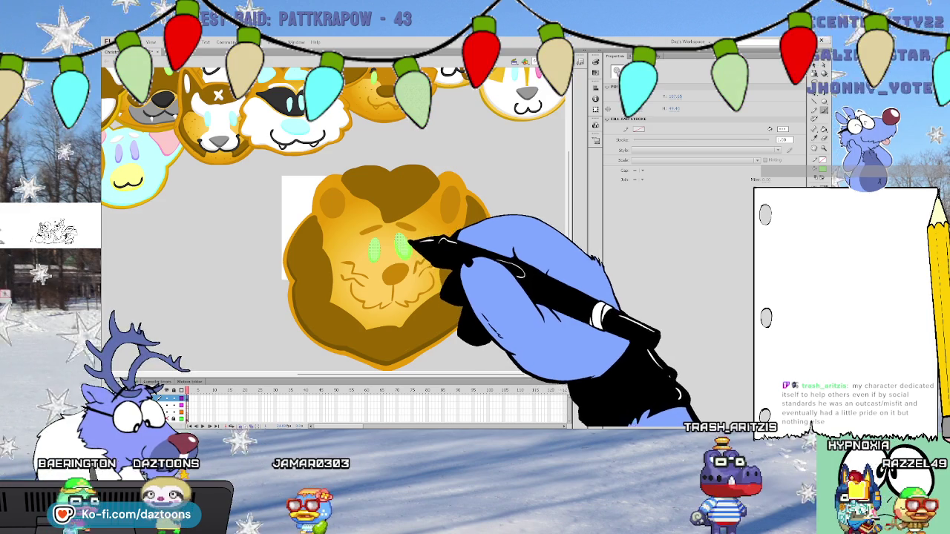
key("b")
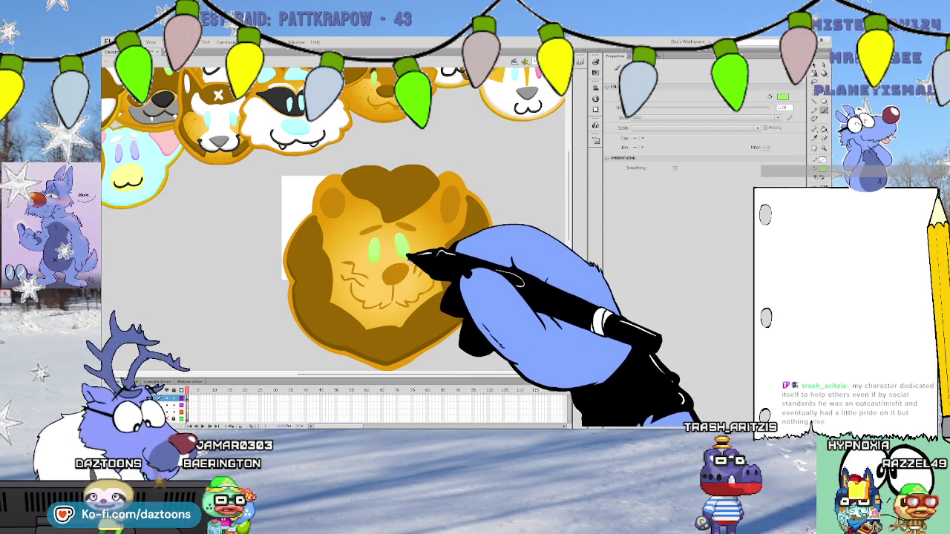
key("b")
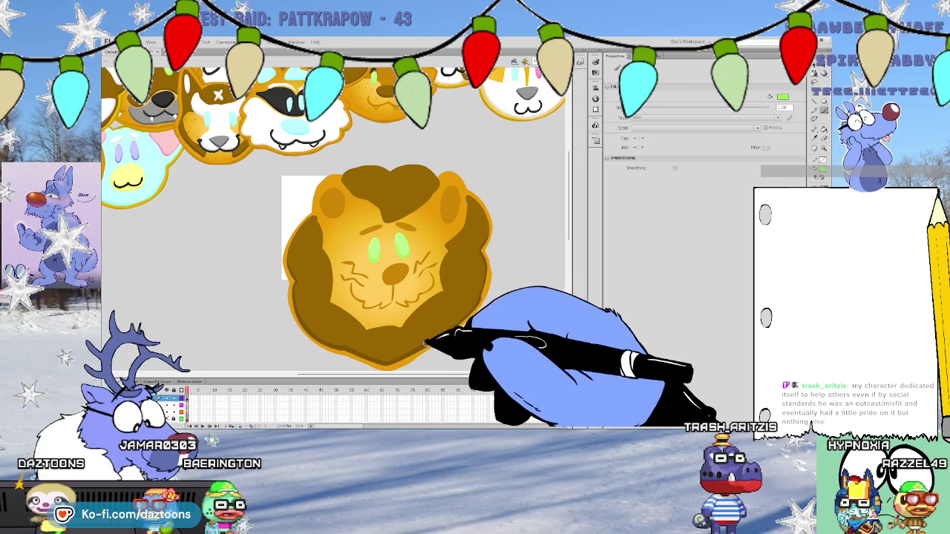
key("n")
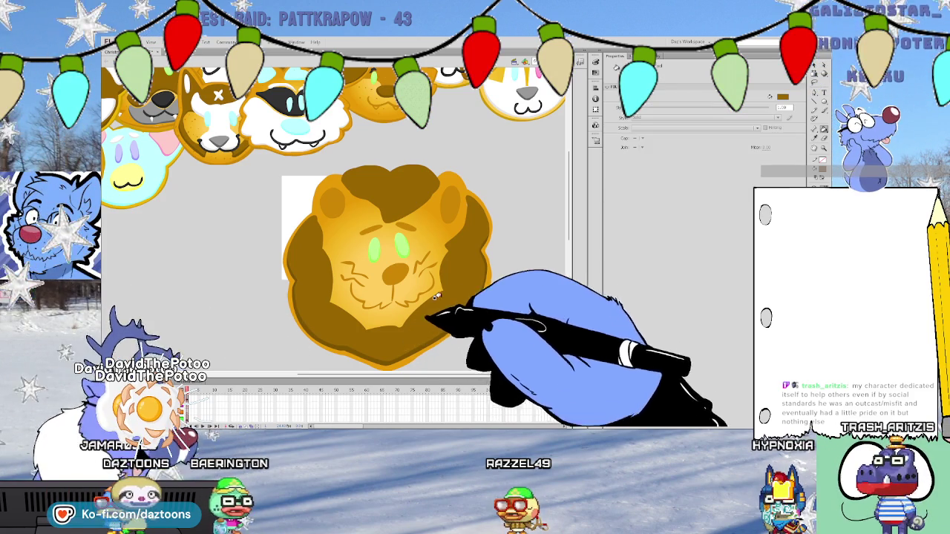
key("y")
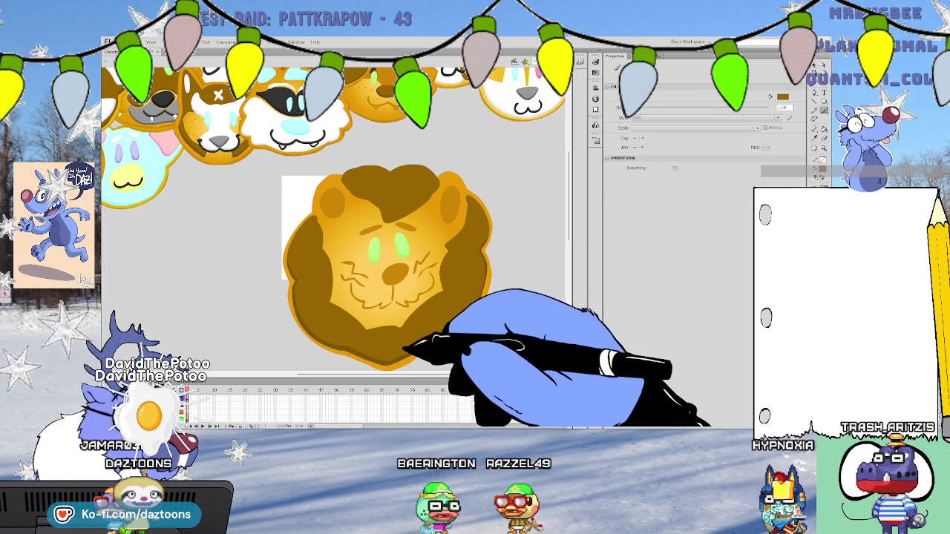
key("v")
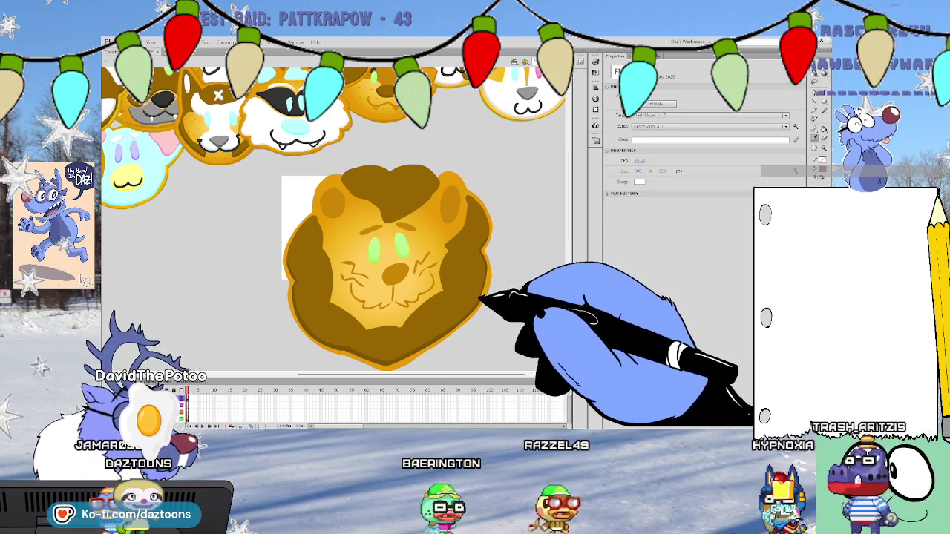
left_click(481, 297)
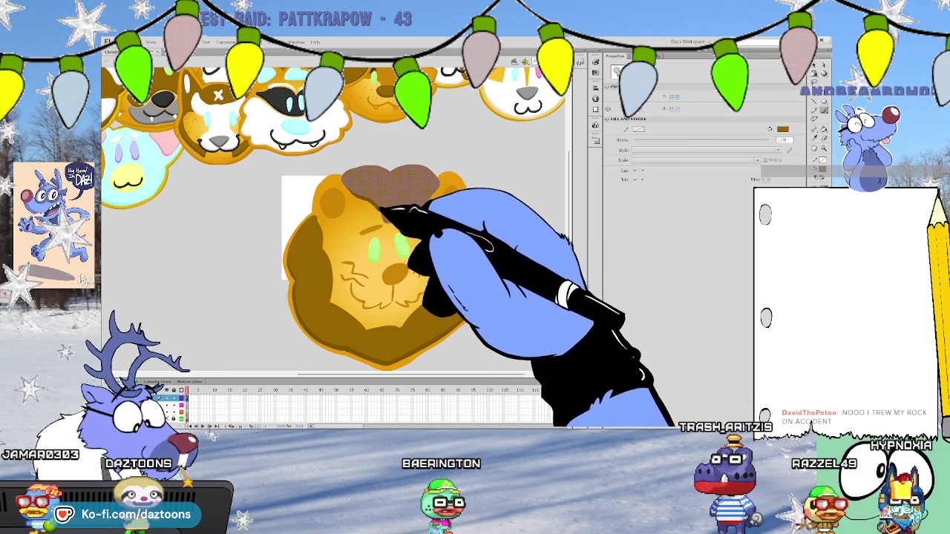
key("y")
key("v")
left_click(391, 186)
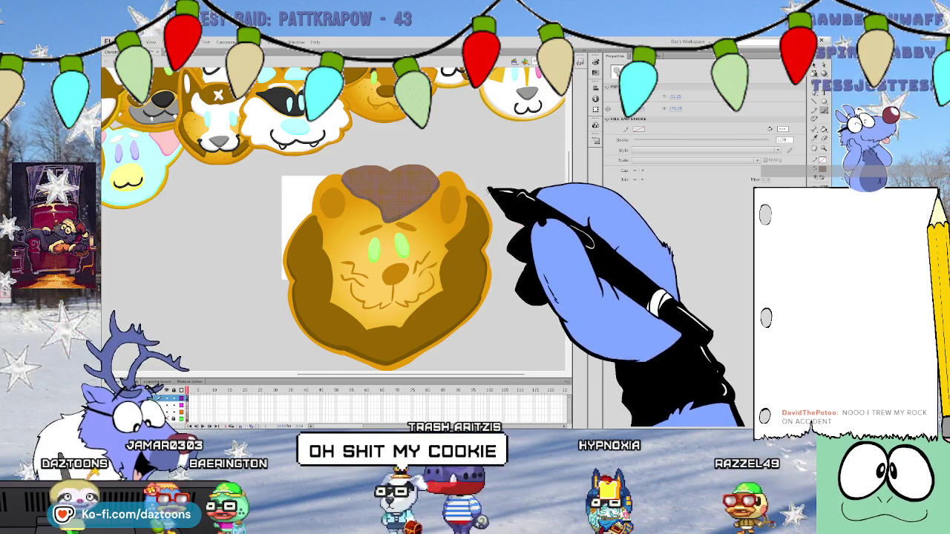
left_click(501, 221)
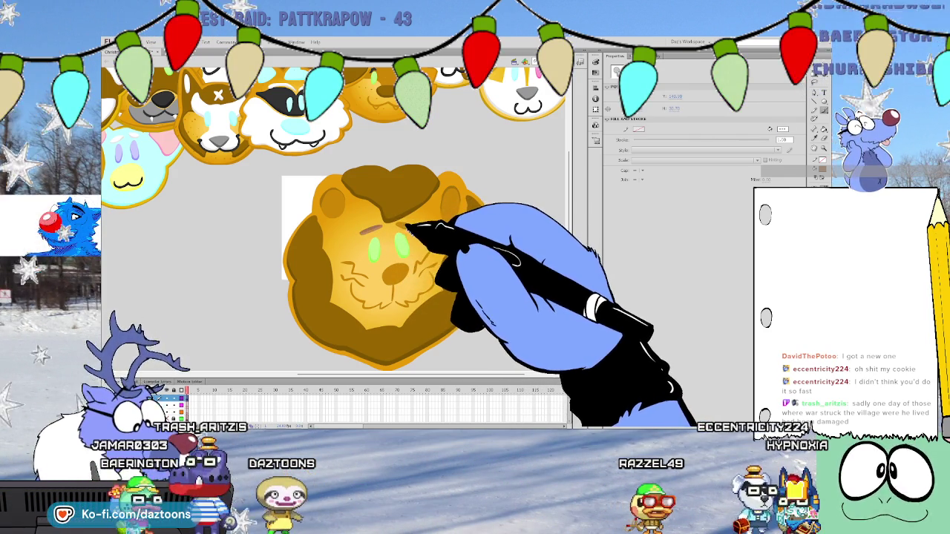
Add a brown brow, cheek whisker strokes and a pale yellow highlight along the mane's top
left_click_drag(395, 222, 416, 225)
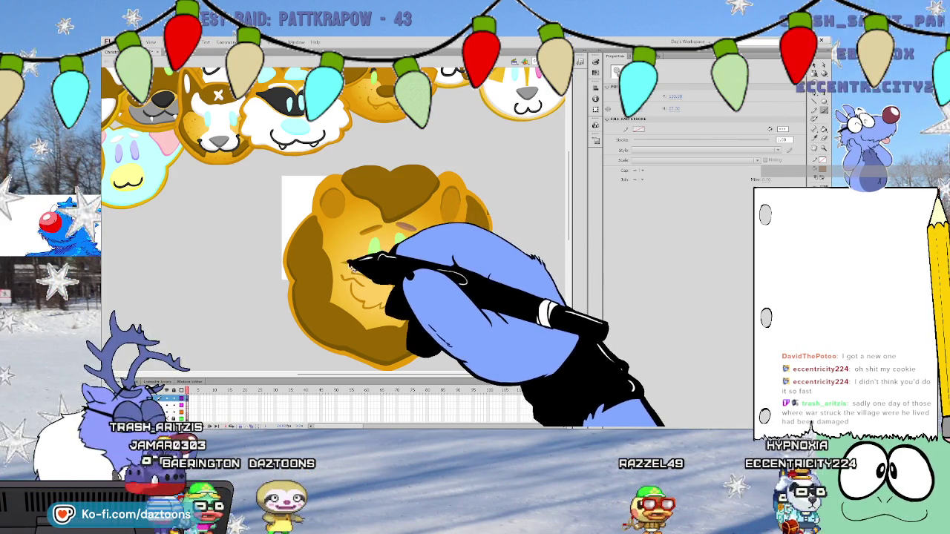
left_click(343, 261)
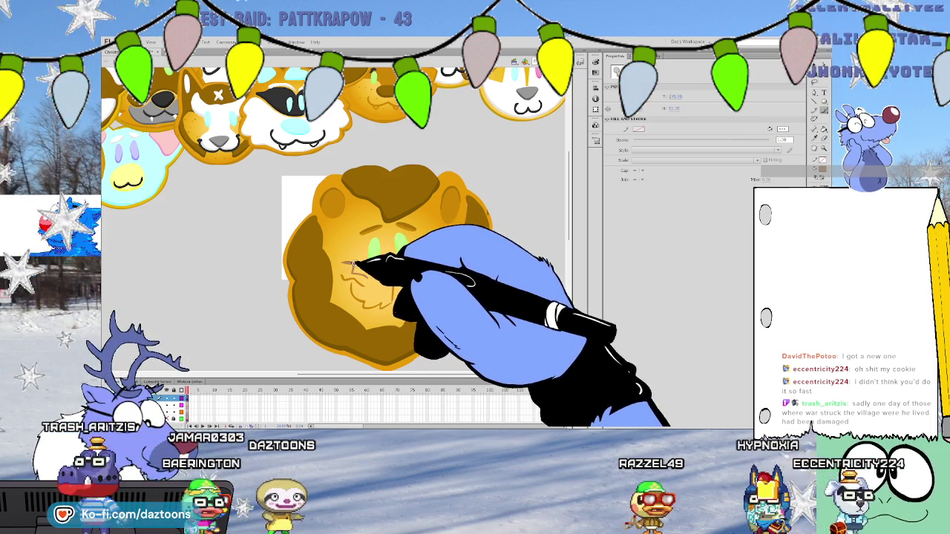
left_click_drag(346, 259, 354, 273)
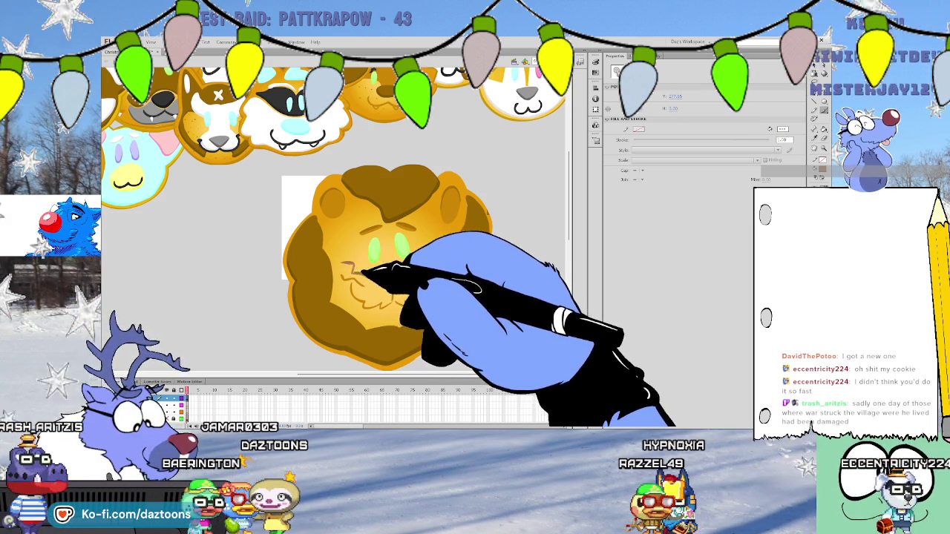
mouse_move(414, 255)
left_mouse_down()
mouse_move(421, 261)
mouse_move(382, 279)
mouse_move(412, 273)
mouse_move(427, 257)
left_mouse_up()
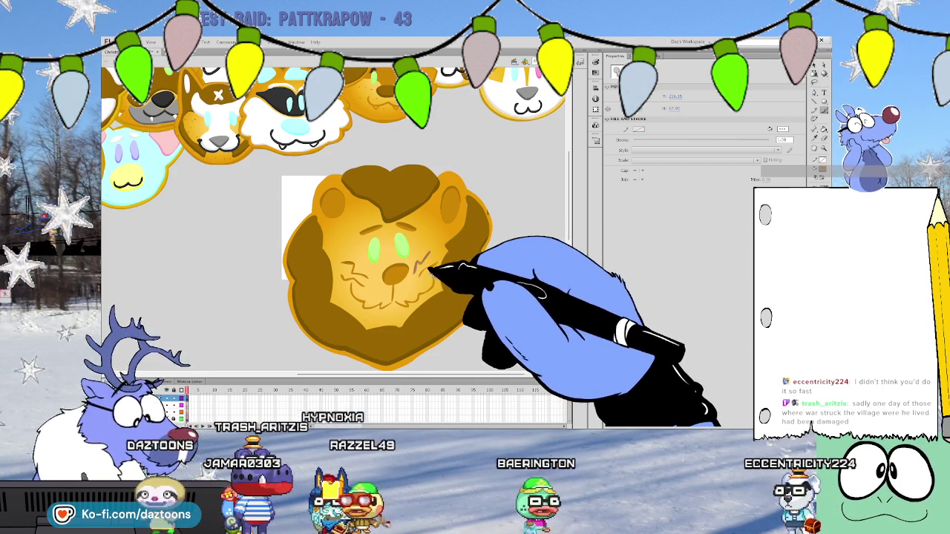
mouse_move(434, 272)
left_mouse_down()
mouse_move(419, 275)
mouse_move(434, 282)
mouse_move(412, 301)
left_mouse_up()
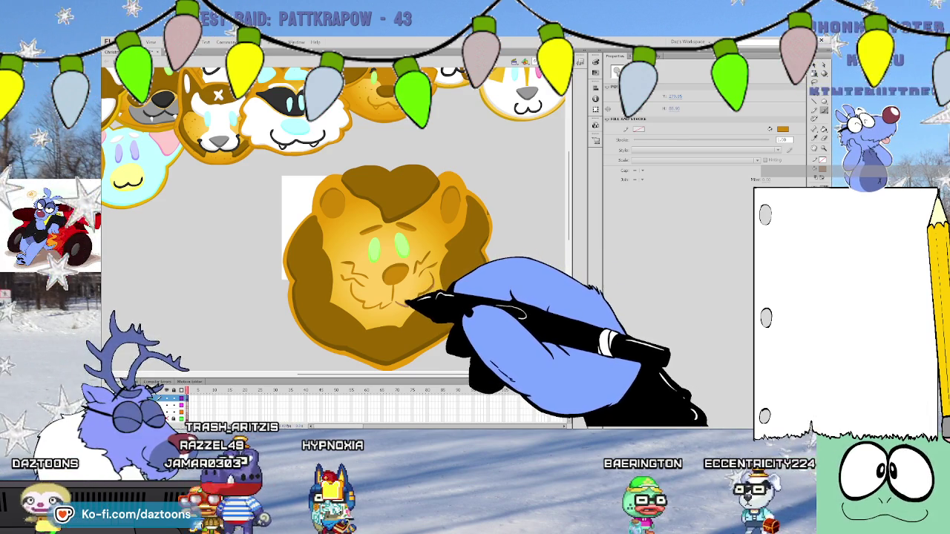
mouse_move(371, 289)
left_mouse_down()
mouse_move(352, 288)
mouse_move(382, 301)
mouse_move(345, 278)
mouse_move(409, 258)
left_mouse_up()
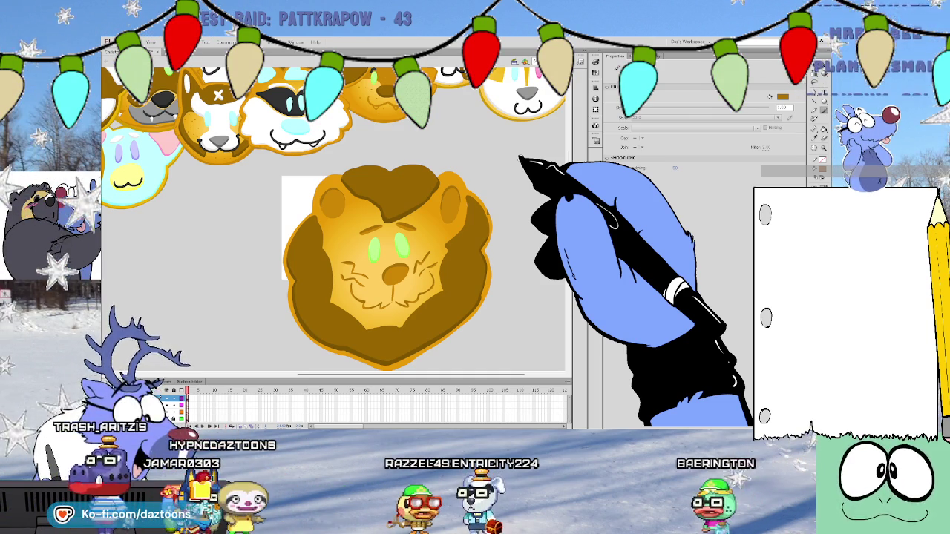
left_click(483, 214)
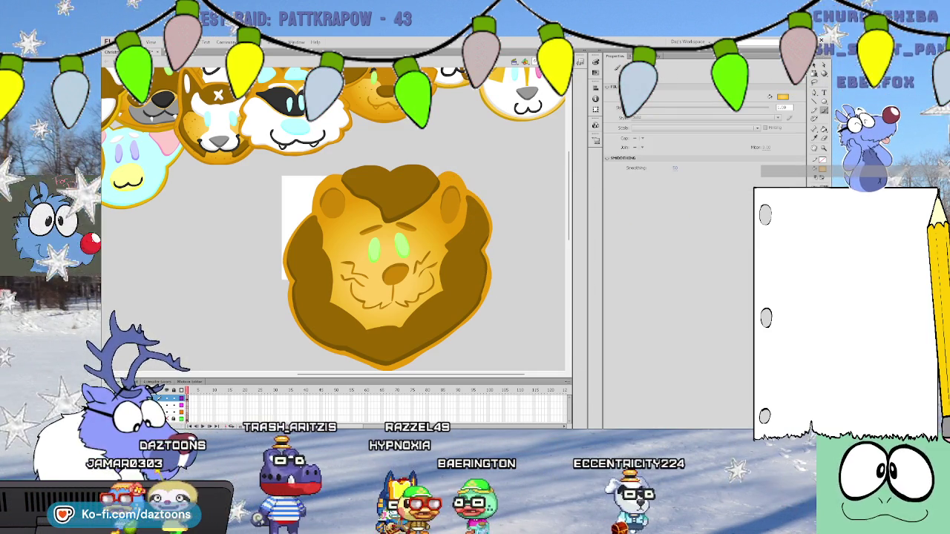
mouse_move(343, 175)
left_mouse_down()
mouse_move(420, 164)
mouse_move(457, 190)
left_mouse_up()
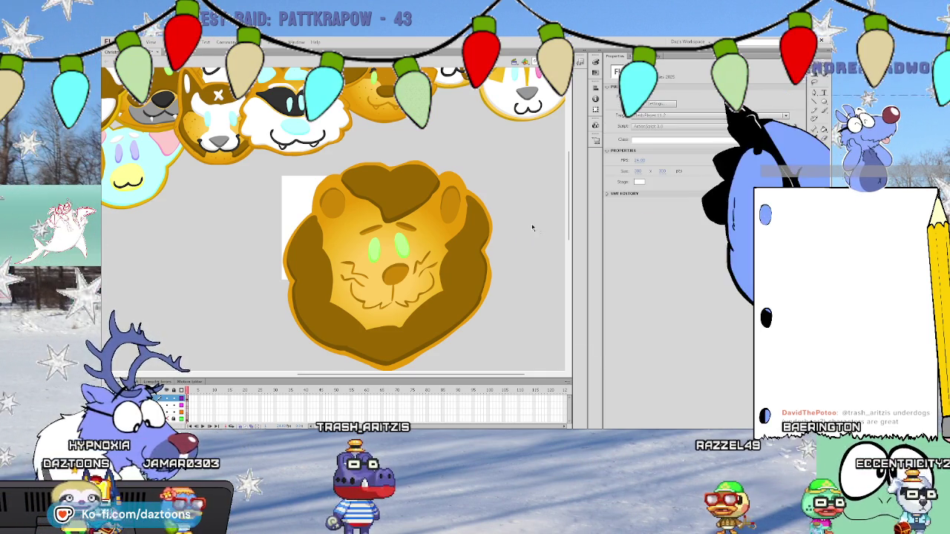
Brush baked speckles and extra mane lines across the lion's face, then select the whole lion
scroll(535, 225, "down", 1)
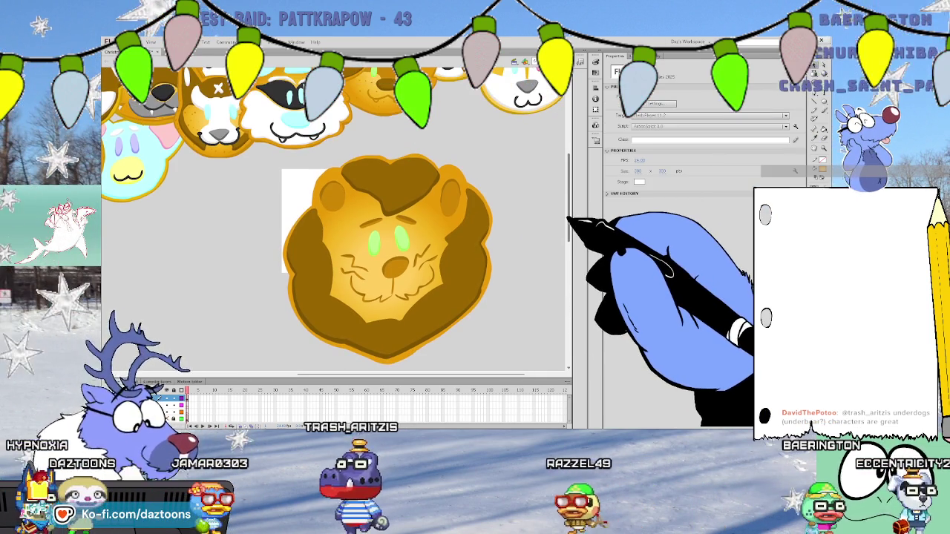
scroll(519, 208, "down", 1)
key("n")
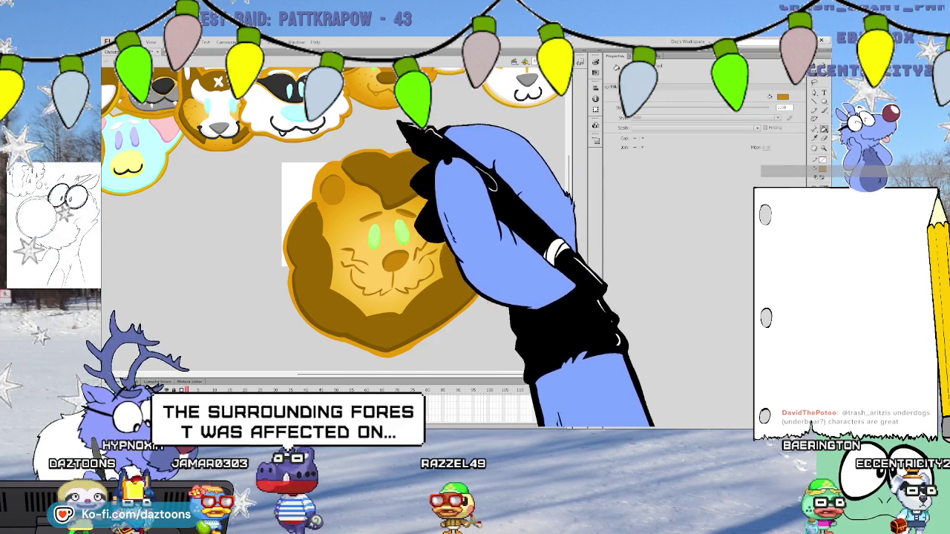
key("ctrl+a")
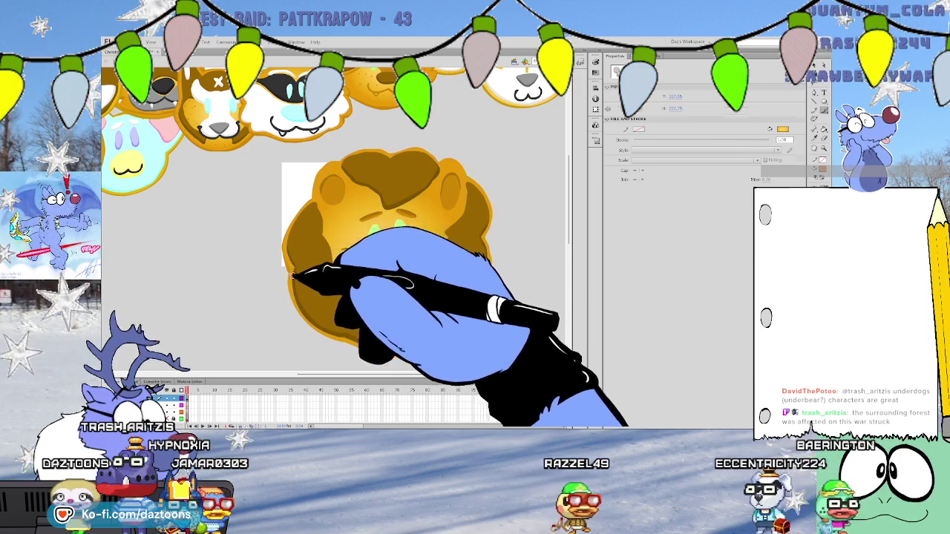
key("b")
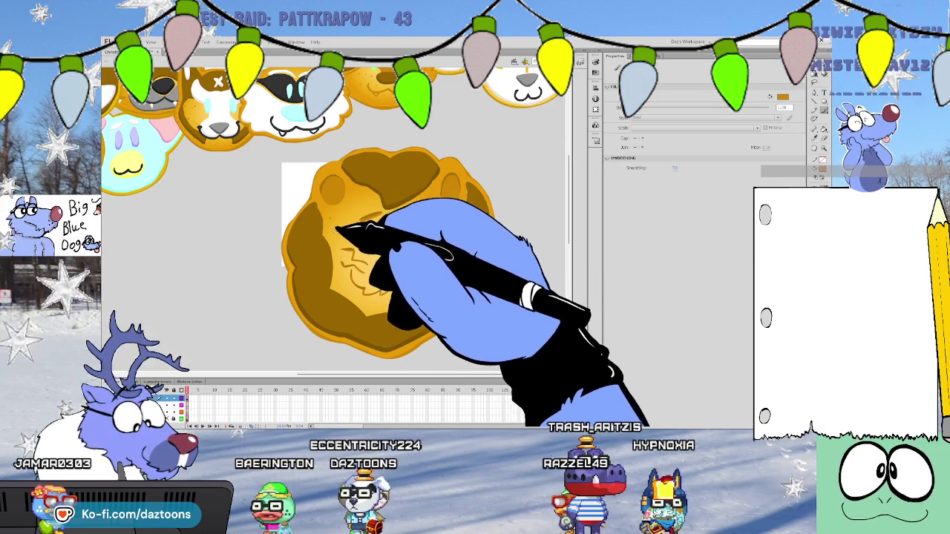
mouse_move(336, 264)
left_mouse_down()
mouse_move(353, 235)
mouse_move(435, 222)
left_mouse_up()
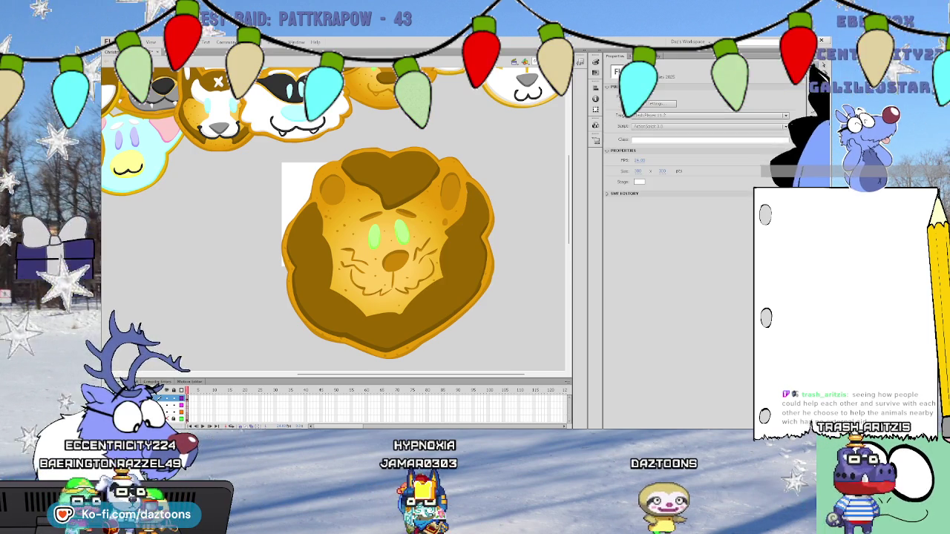
left_click(814, 68)
left_click_drag(560, 367, 256, 137)
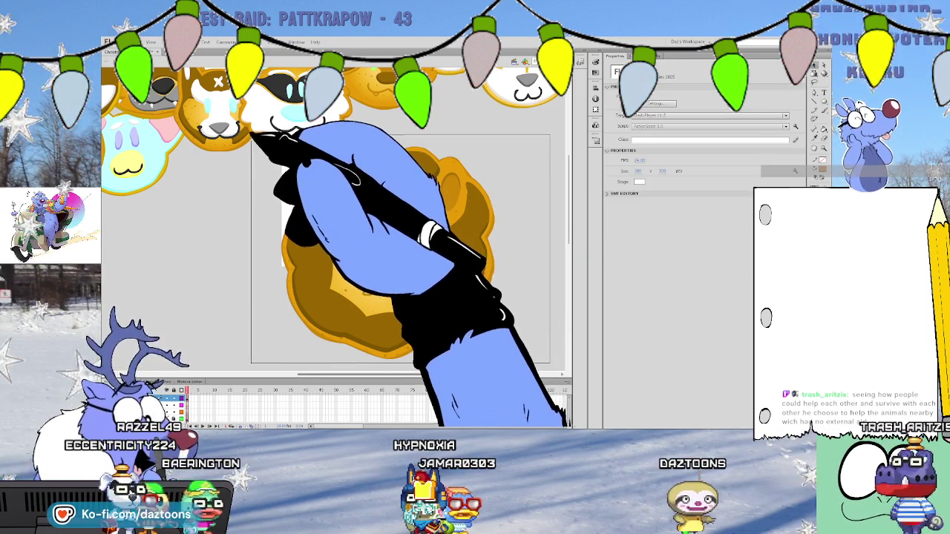
Group the lion, shrink it to cookie size, and move it into the lower rows
left_click(477, 127)
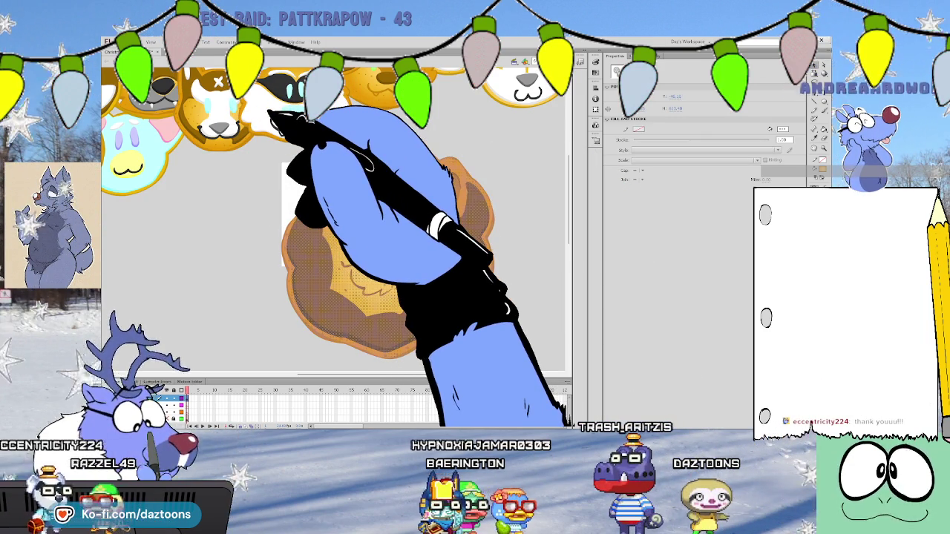
key("ctrl+g")
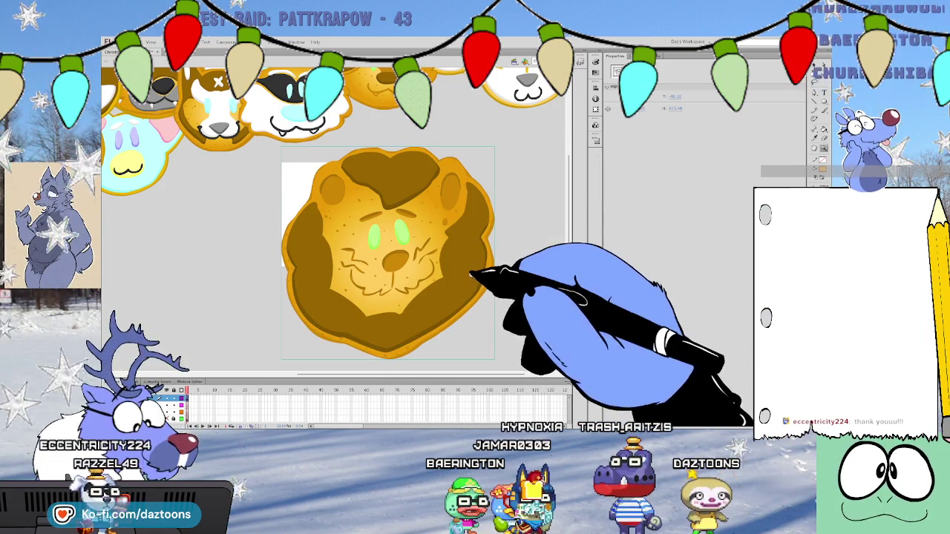
key("ctrl+minus")
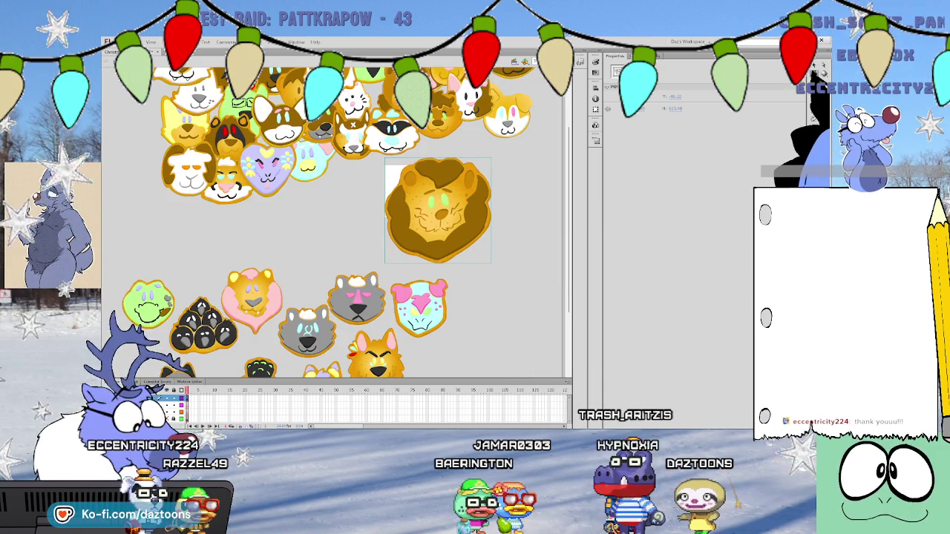
key("Escape")
scroll(333, 223, "down", 2)
left_click_drag(475, 160, 493, 315)
mouse_move(515, 264)
left_mouse_down()
mouse_move(472, 306)
mouse_move(448, 224)
left_mouse_up()
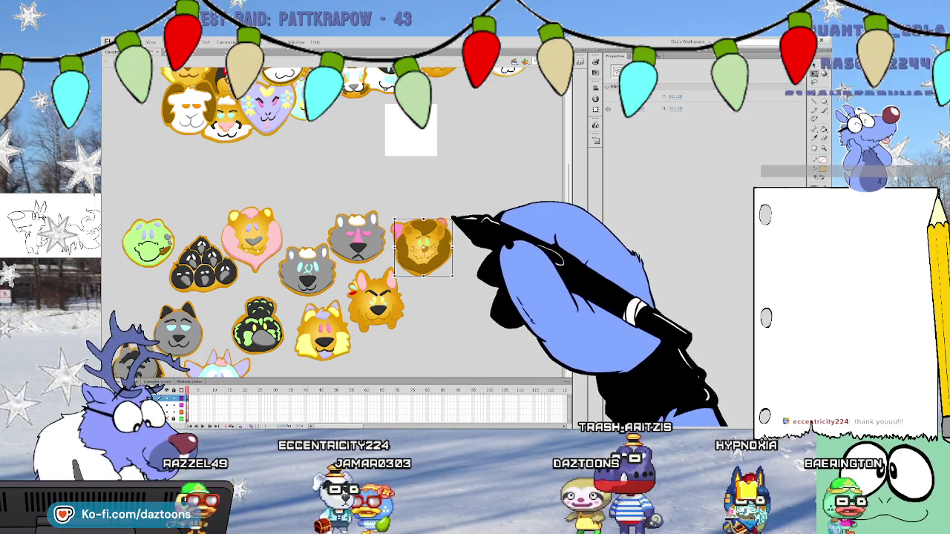
left_click_drag(448, 224, 454, 300)
Move the grey cat cookie, then nudge up and slightly enlarge the black-and-green cookie
scroll(454, 301, "up", 2)
scroll(454, 300, "up", 3)
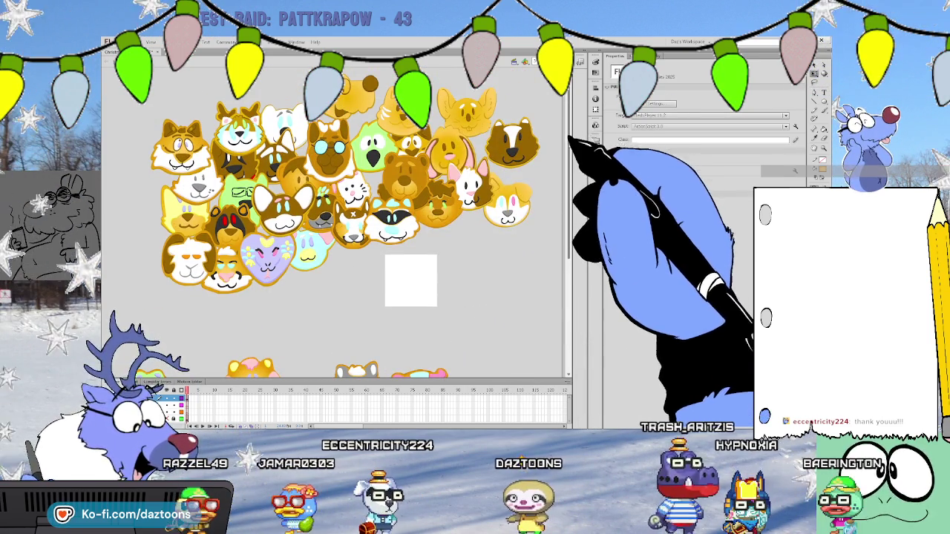
scroll(454, 301, "down", 6)
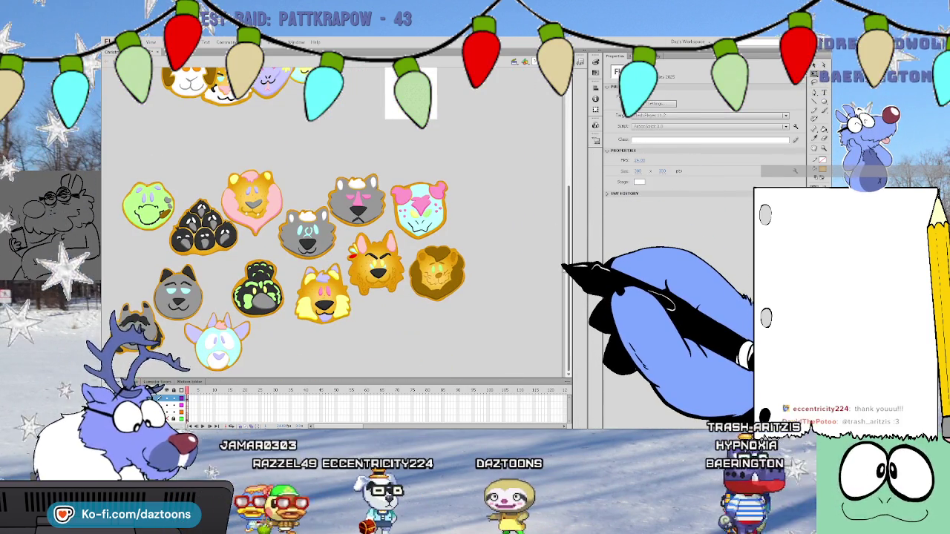
scroll(334, 222, "up", 3)
scroll(334, 222, "up", 1)
scroll(334, 222, "down", 2)
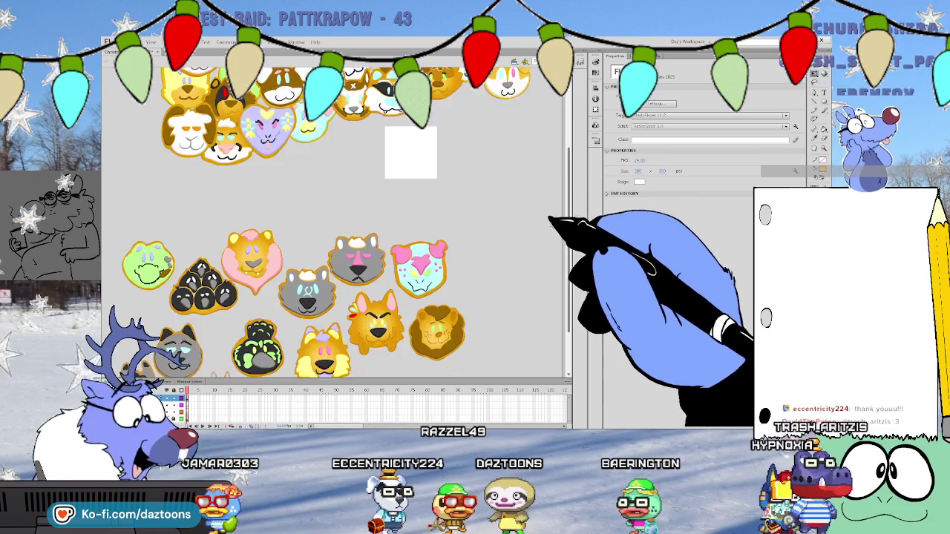
scroll(334, 222, "down", 1)
scroll(334, 222, "up", 2)
scroll(333, 223, "down", 2)
scroll(334, 222, "down", 1)
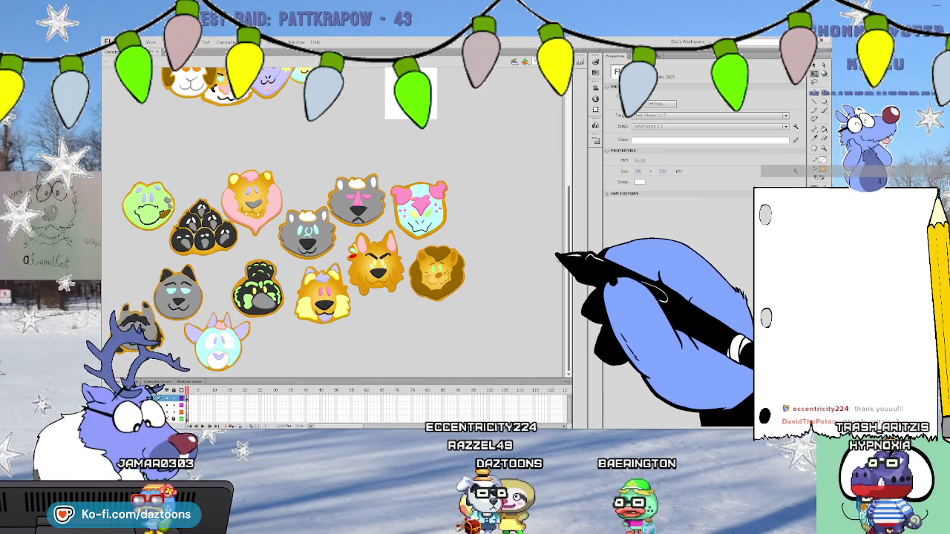
scroll(556, 256, "up", 1)
scroll(552, 215, "up", 4)
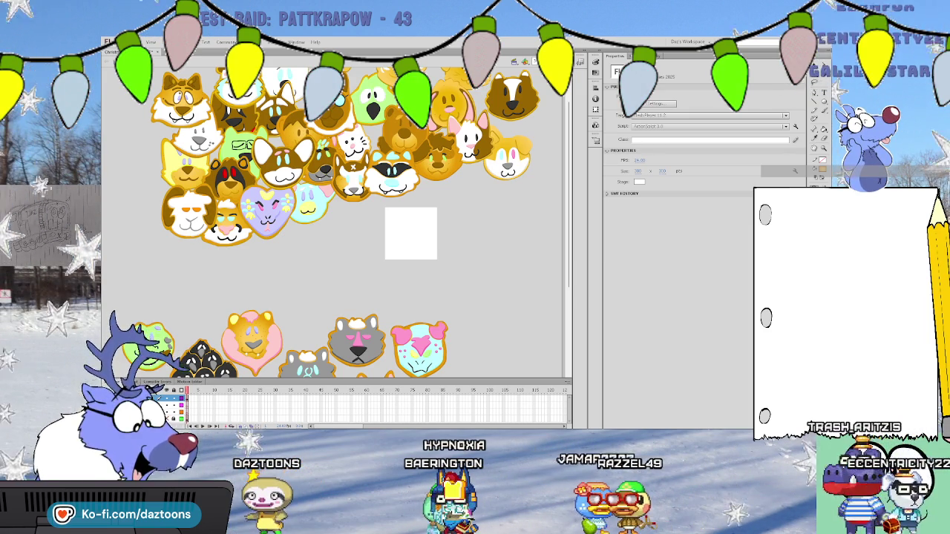
scroll(425, 248, "down", 3)
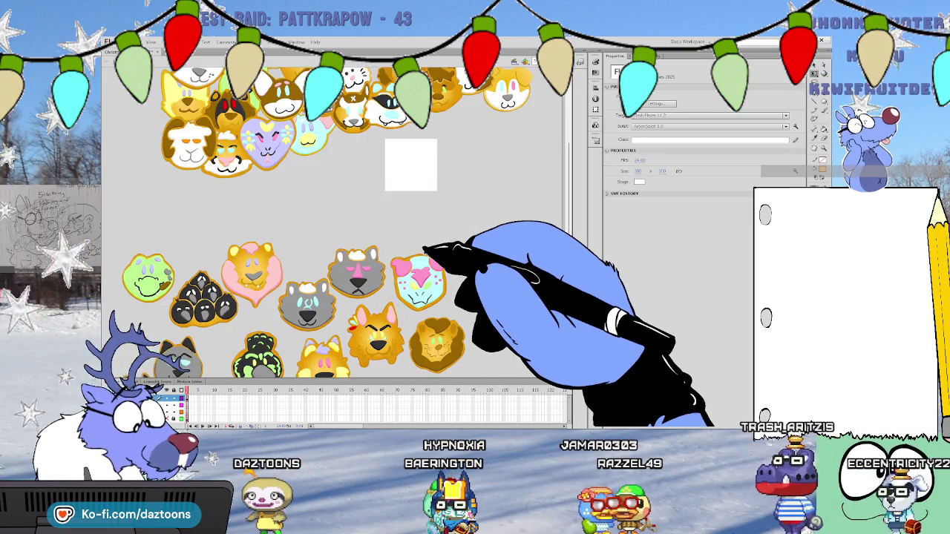
scroll(424, 248, "down", 3)
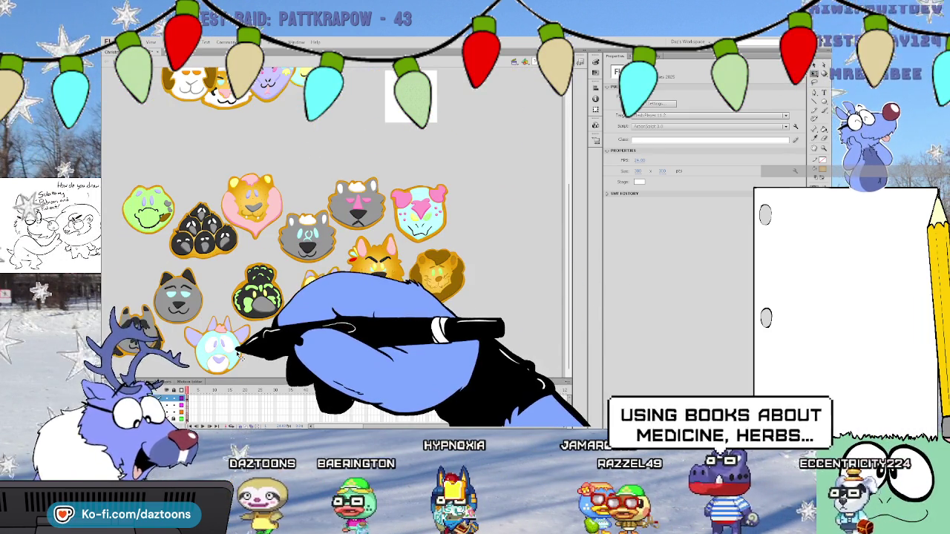
mouse_move(194, 305)
left_mouse_down()
mouse_move(162, 279)
mouse_move(199, 303)
left_mouse_up()
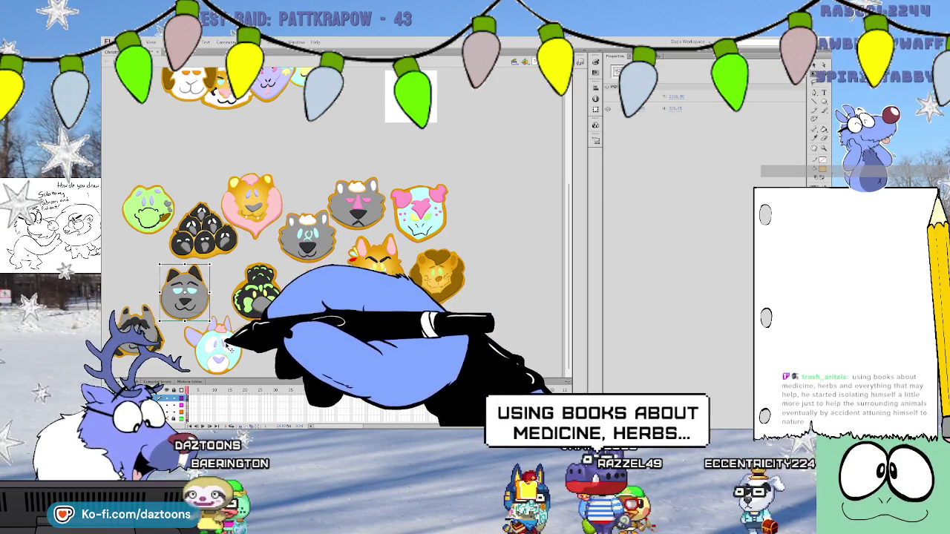
left_click_drag(256, 301, 265, 293)
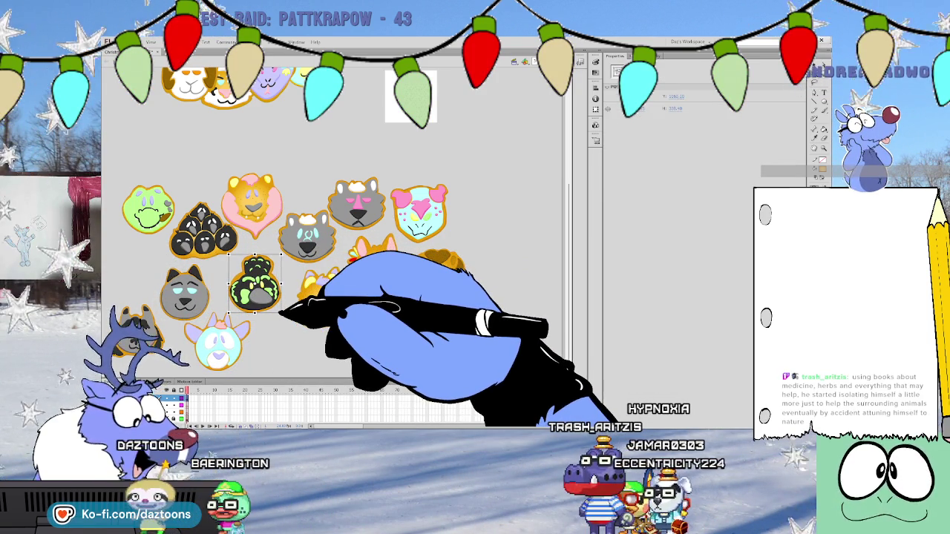
mouse_move(281, 311)
left_mouse_down()
mouse_move(289, 320)
mouse_move(268, 302)
left_mouse_up()
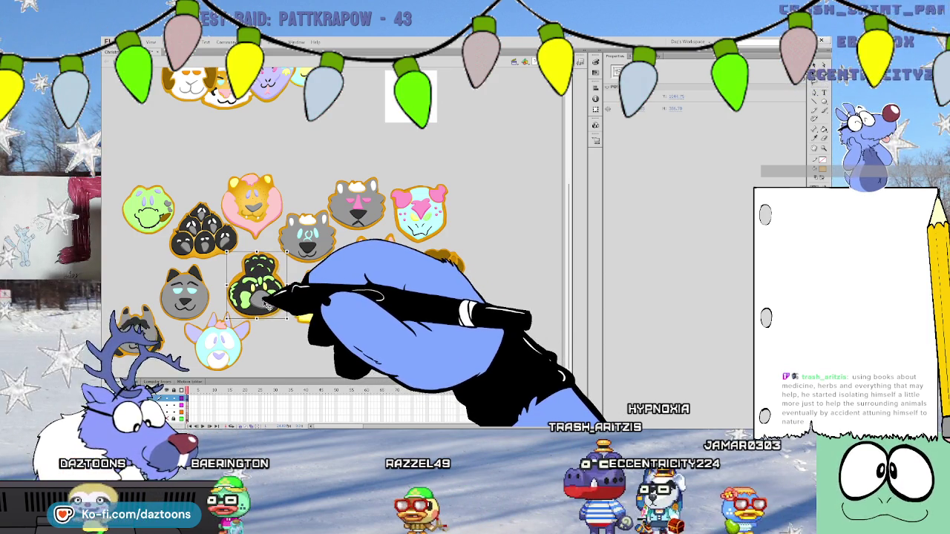
left_click(377, 340)
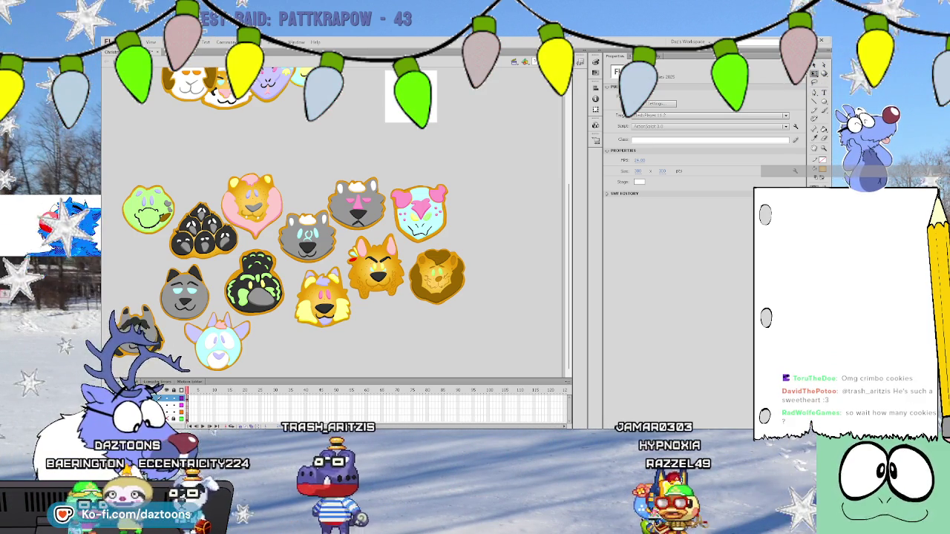
scroll(334, 223, "up", 2)
scroll(334, 223, "up", 3)
scroll(334, 223, "up", 1)
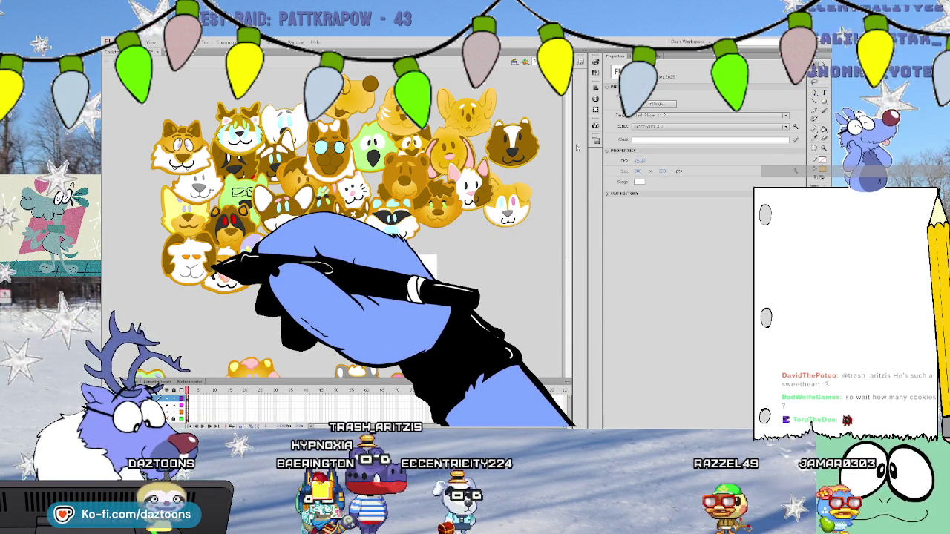
scroll(334, 222, "down", 2)
scroll(334, 223, "down", 3)
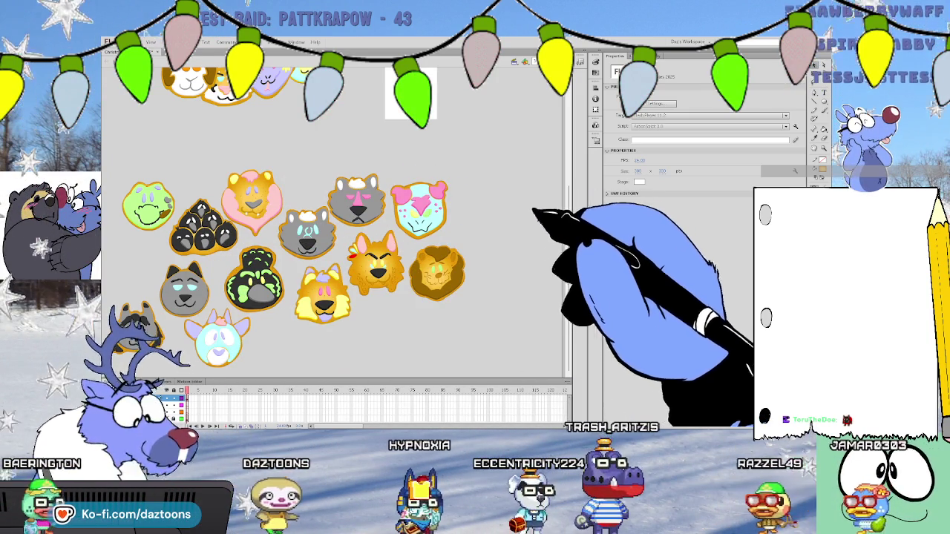
scroll(564, 186, "up", 5)
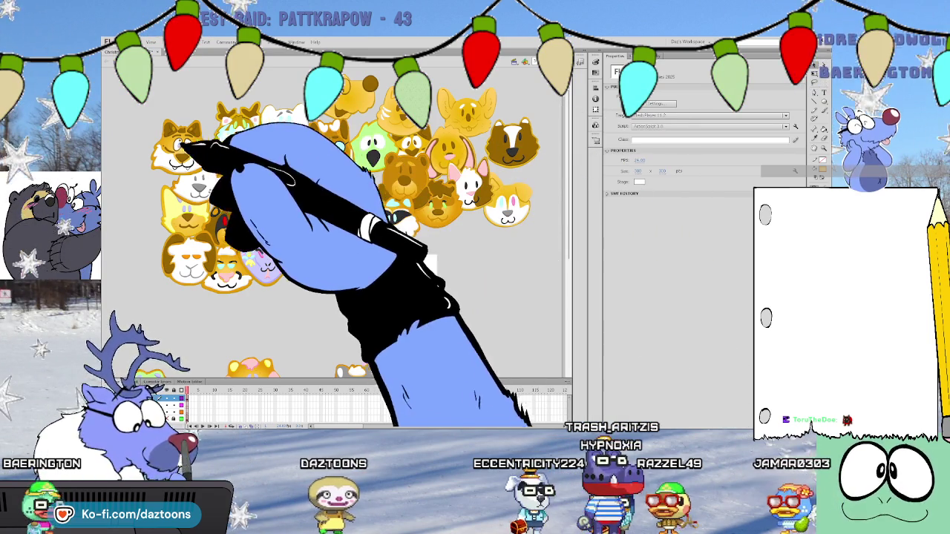
Line up the top rows: fox cookie at top-left, white cat in row two, yellow cookie straightened
left_click_drag(178, 143, 200, 107)
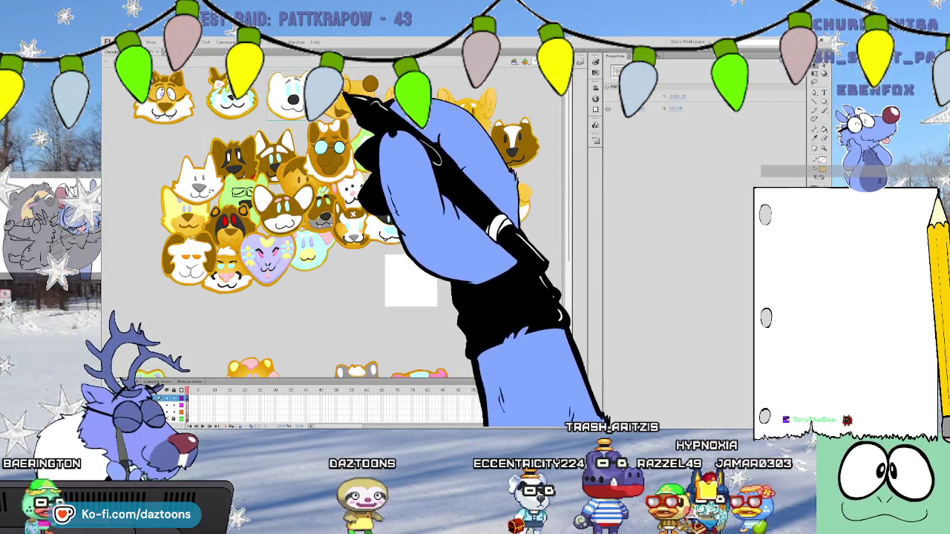
left_click(432, 109)
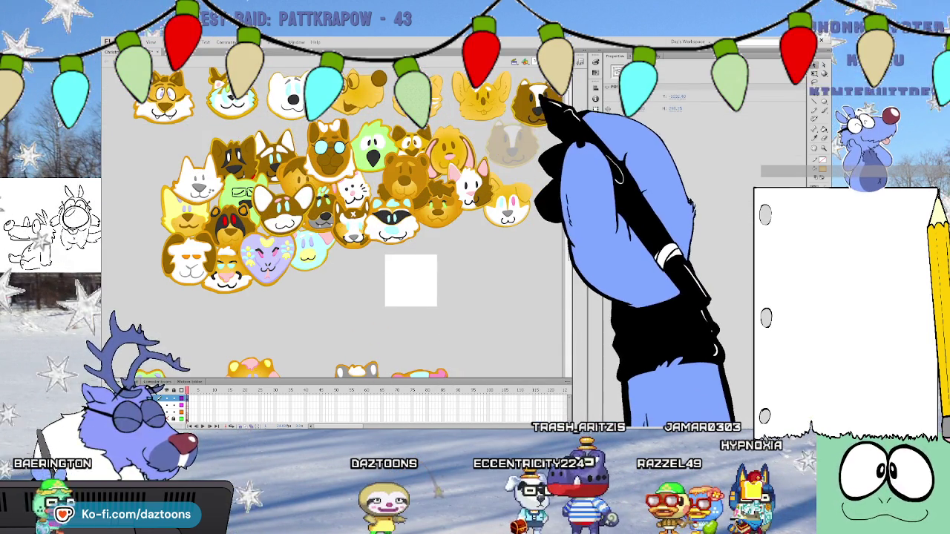
left_click_drag(214, 178, 180, 159)
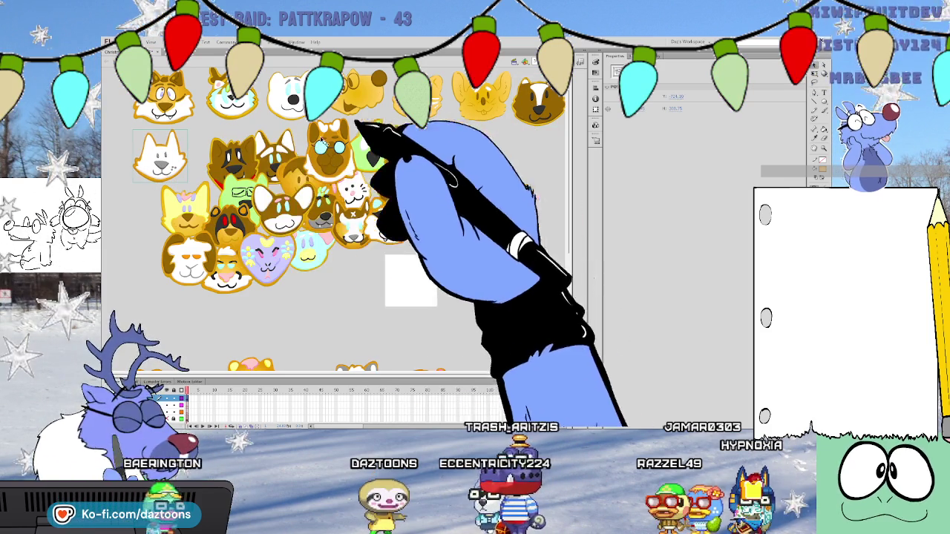
left_click(235, 155)
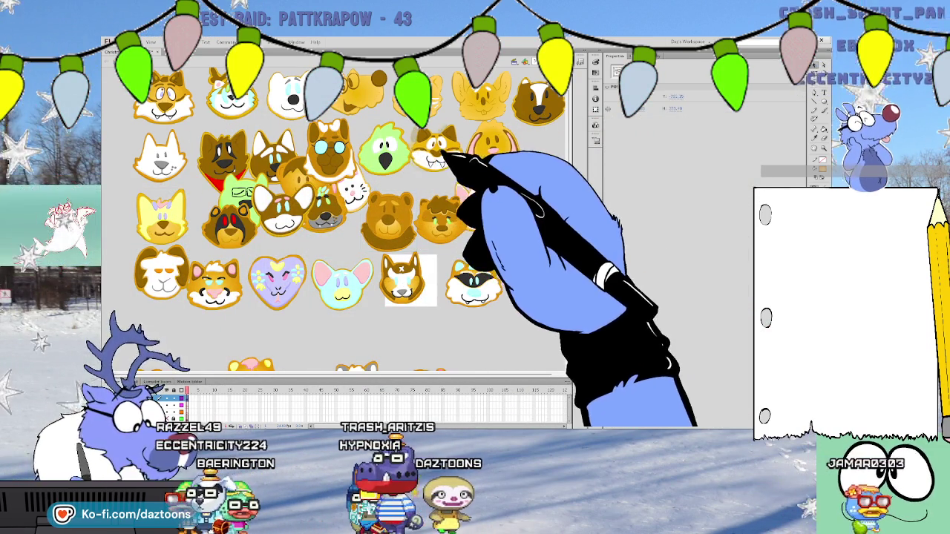
left_click_drag(493, 141, 503, 138)
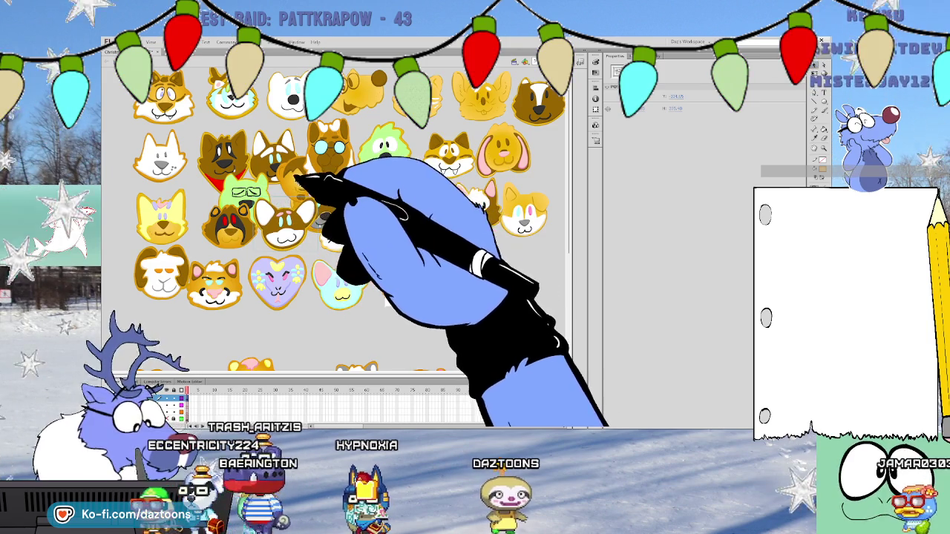
Carry the remaining piled cookies, including a brown cookie, down into the lower rows
mouse_move(272, 186)
left_mouse_down()
mouse_move(456, 274)
mouse_move(423, 276)
mouse_move(547, 170)
left_mouse_up()
mouse_move(349, 195)
left_mouse_down()
mouse_move(520, 304)
mouse_move(537, 338)
left_mouse_up()
left_click_drag(319, 198, 159, 327)
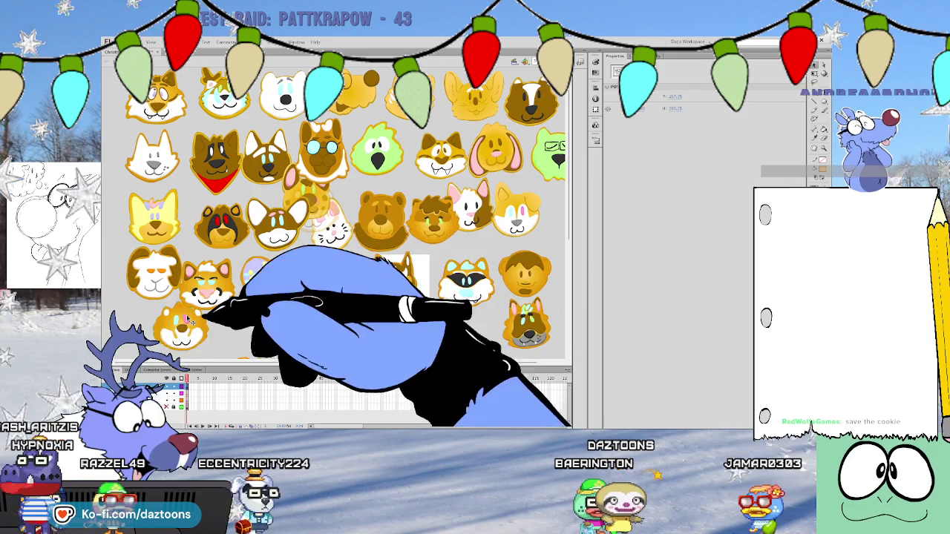
mouse_move(330, 208)
left_mouse_down()
mouse_move(247, 330)
mouse_move(259, 336)
left_mouse_up()
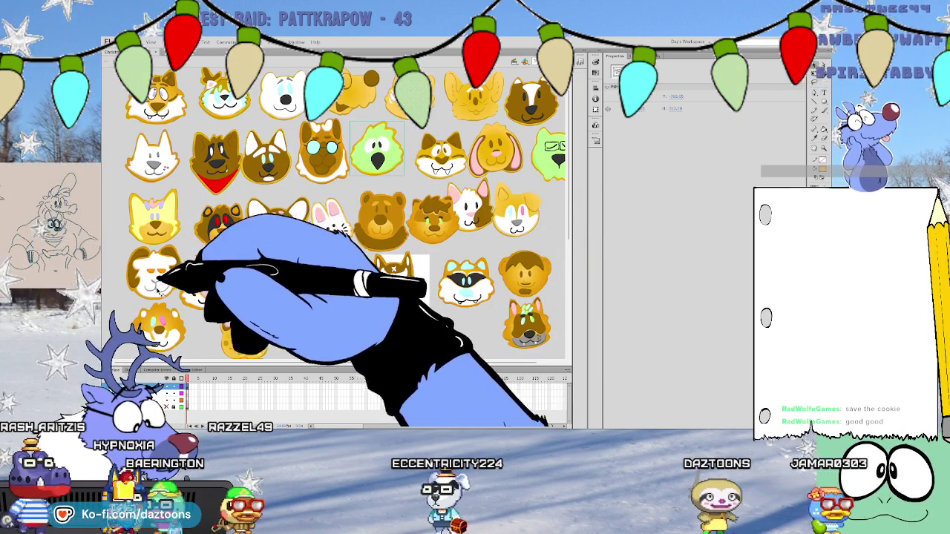
left_click_drag(569, 185, 571, 308)
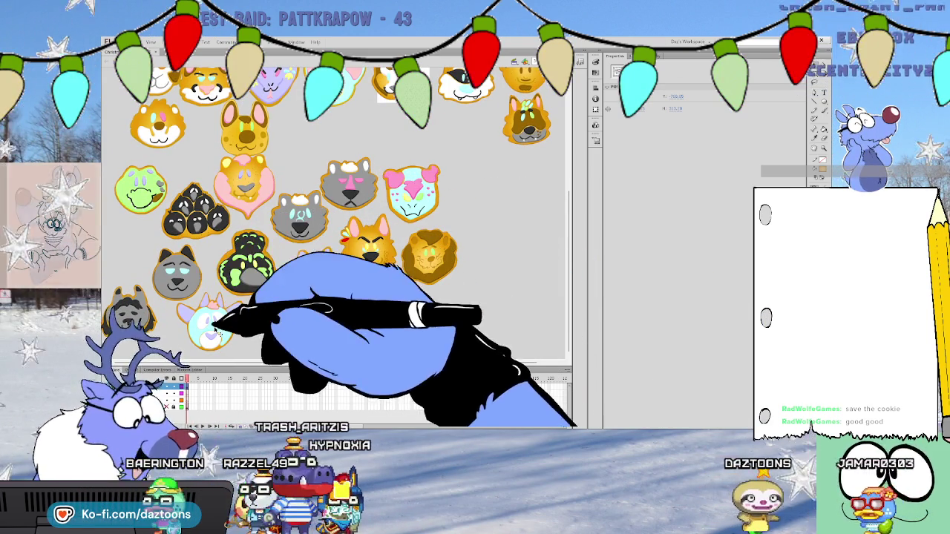
Deselect the cookies, then pull the grey cat and its neighbouring cookies up into one row
left_click(553, 230)
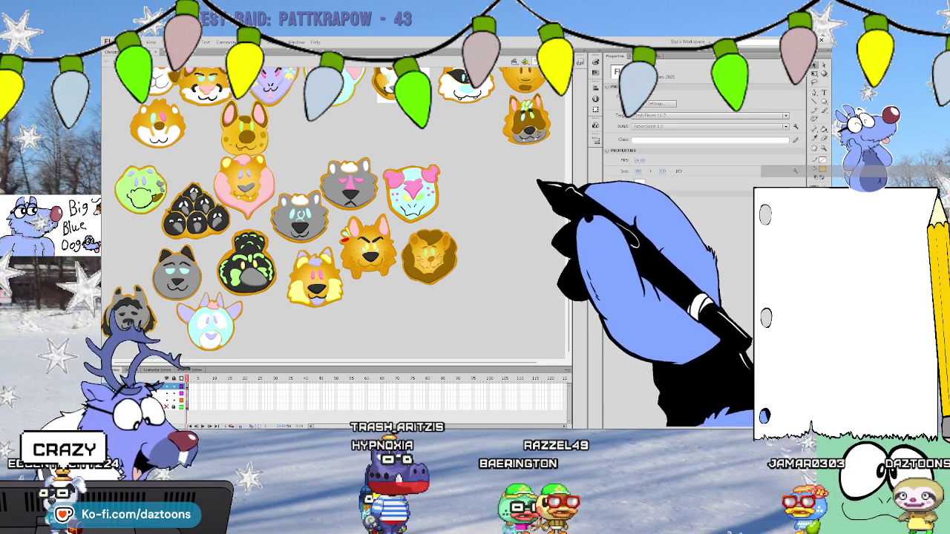
scroll(334, 215, "up", 2)
scroll(334, 215, "up", 2)
scroll(333, 216, "up", 2)
scroll(334, 215, "up", 2)
scroll(334, 216, "down", 1)
scroll(334, 215, "down", 1)
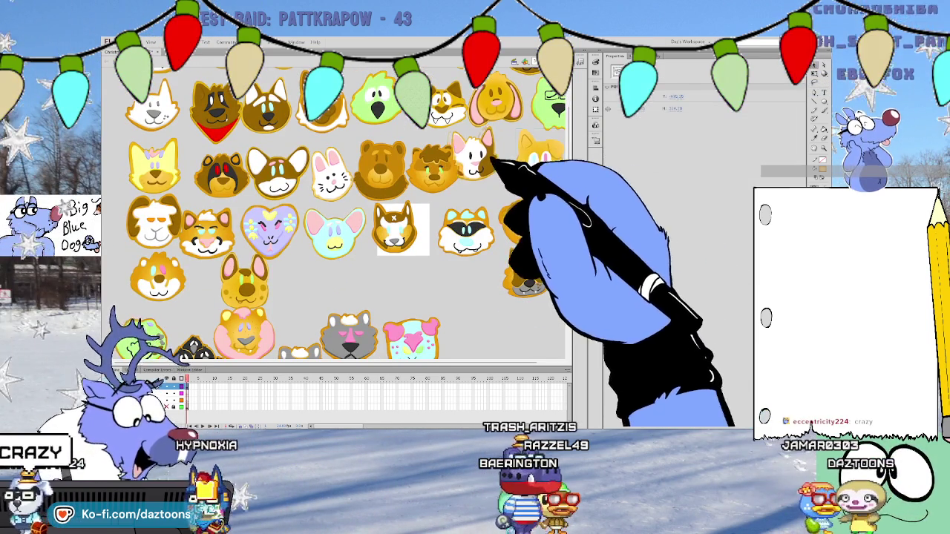
left_click(562, 193)
scroll(334, 215, "down", 3)
scroll(334, 216, "down", 2)
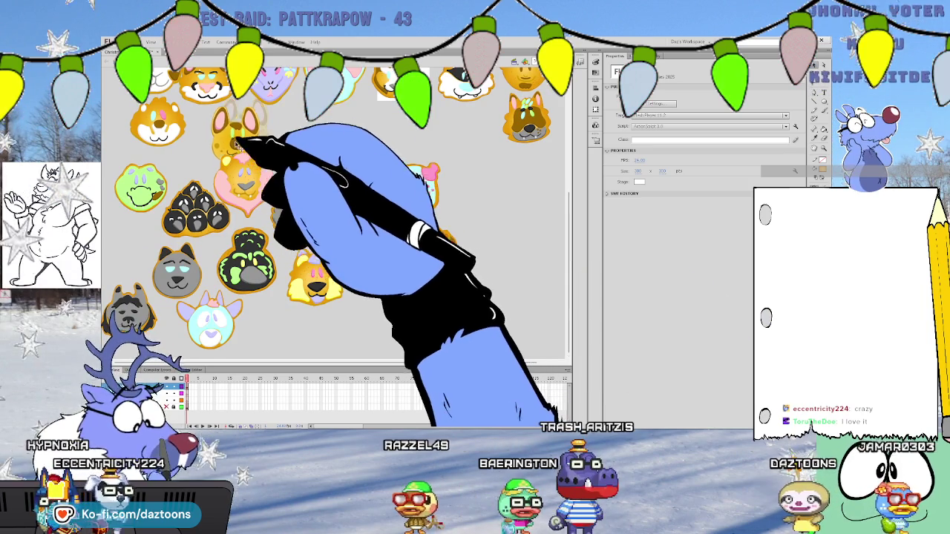
left_click_drag(245, 174, 290, 141)
left_click_drag(349, 182, 366, 137)
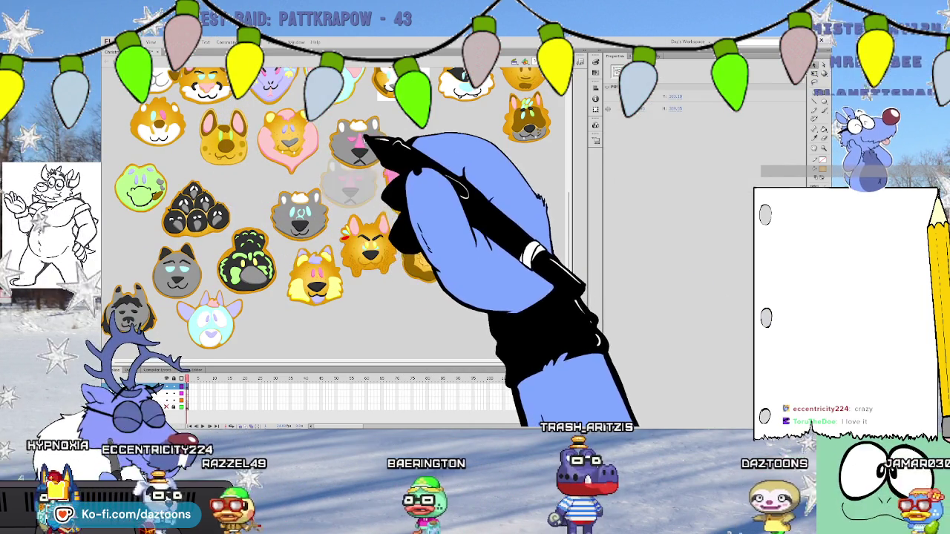
left_click_drag(349, 186, 427, 139)
mouse_move(404, 194)
left_mouse_down()
mouse_move(489, 132)
mouse_move(540, 130)
left_mouse_up()
Place the lion beside the brown dog, the fox next to the lion, and settle the orange cat and green-black cookies
left_click_drag(429, 252, 528, 199)
left_click_drag(368, 248, 450, 211)
left_click_drag(315, 274, 375, 202)
mouse_move(248, 259)
left_mouse_down()
mouse_move(315, 206)
mouse_move(302, 187)
left_mouse_up()
left_click_drag(199, 204, 230, 199)
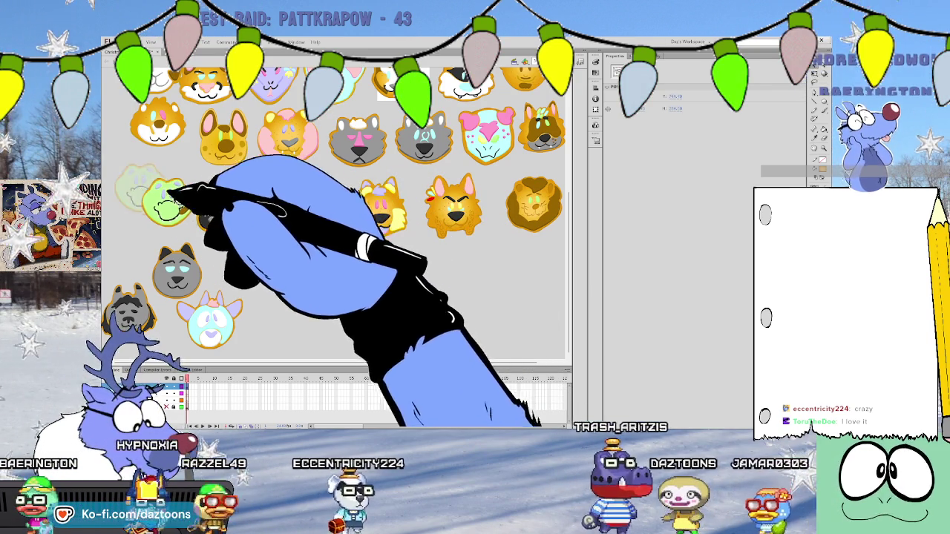
Nudge the green face and grey cat cookies, then put the grey wolf and light-blue cookies in the bottom row
left_click_drag(145, 189, 165, 207)
left_click_drag(181, 275, 175, 269)
left_click_drag(130, 312, 234, 265)
left_click_drag(211, 317, 311, 267)
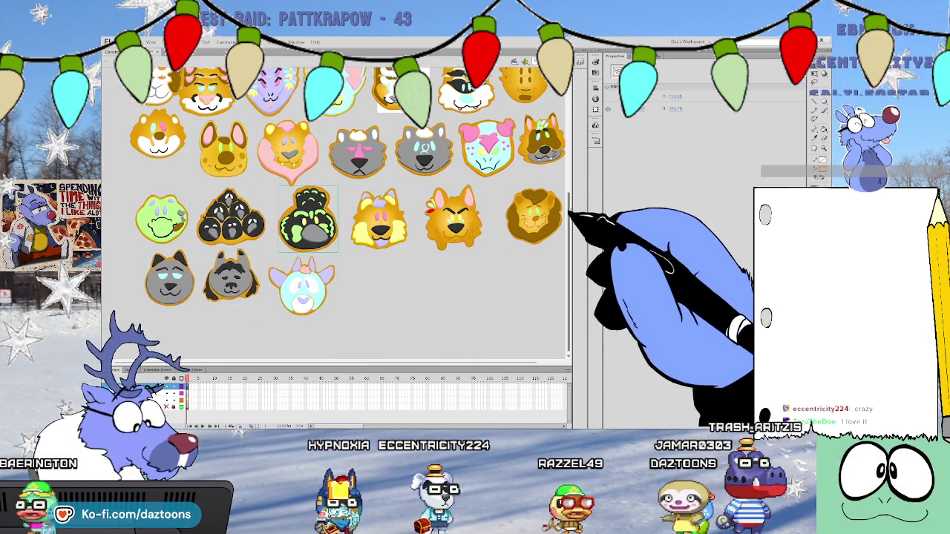
Move the orange cat cookie from the left of the purple heart cookie to its right
scroll(571, 146, "up", 3)
scroll(341, 215, "up", 2)
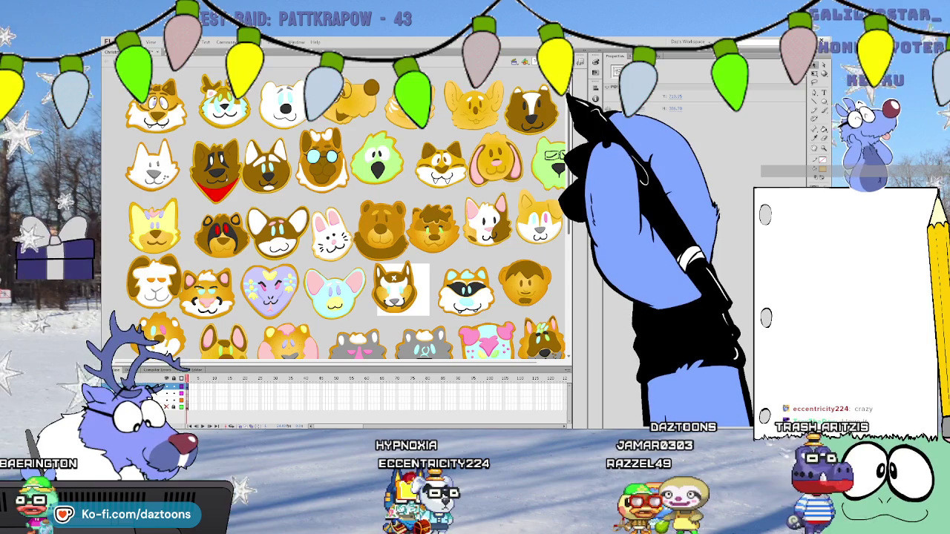
scroll(341, 215, "down", 1)
scroll(342, 215, "down", 2)
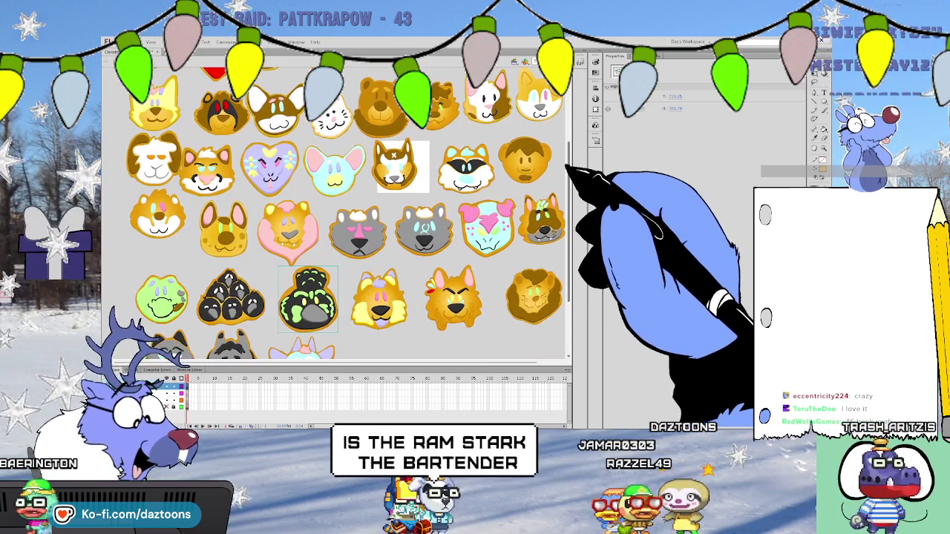
scroll(341, 215, "down", 1)
scroll(341, 215, "down", 1)
scroll(341, 215, "up", 1)
scroll(341, 215, "up", 1)
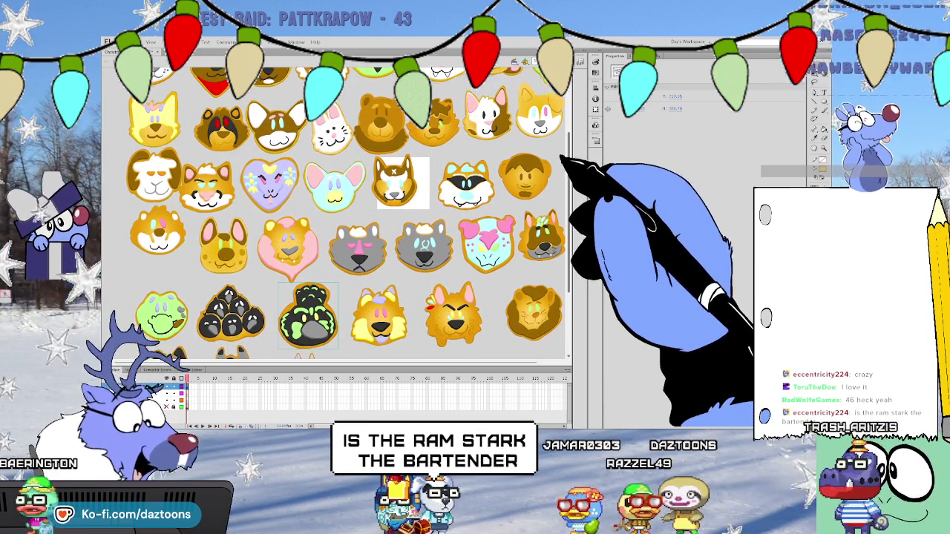
left_click(210, 186)
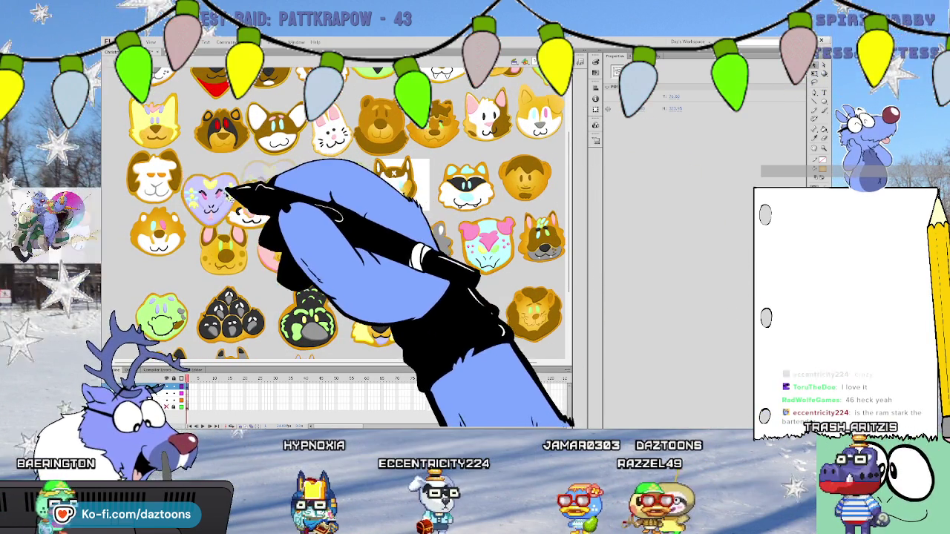
left_click_drag(183, 173, 268, 190)
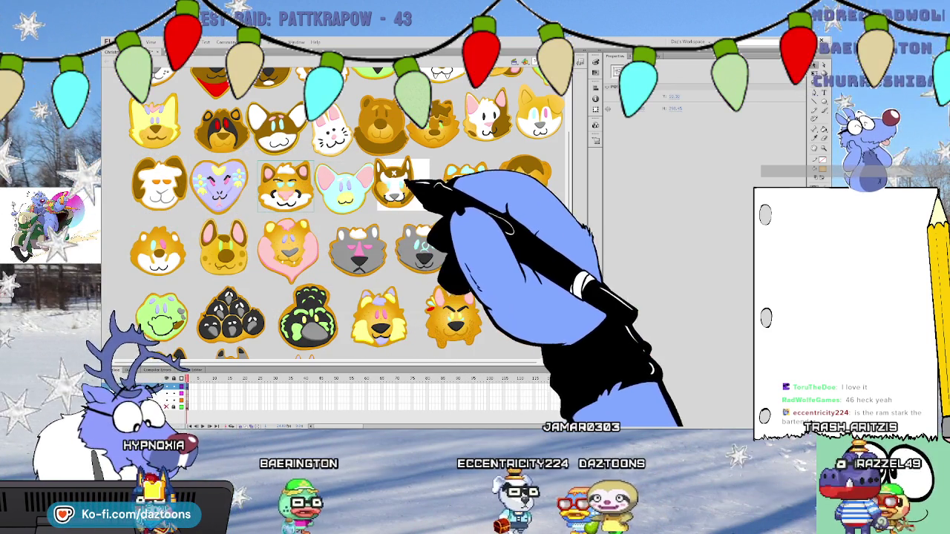
left_click(315, 196)
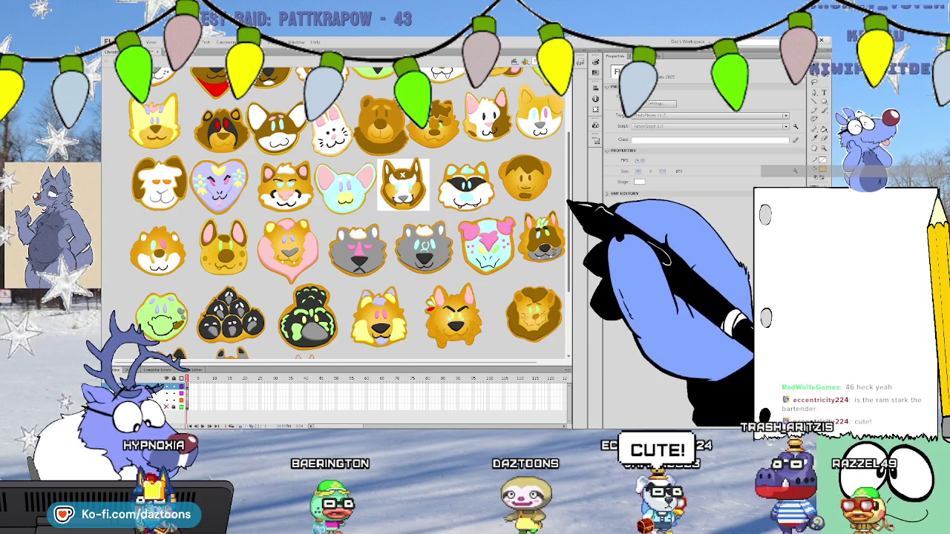
Scroll up and down the stage to review the finished cookie grid
scroll(566, 181, "up", 2)
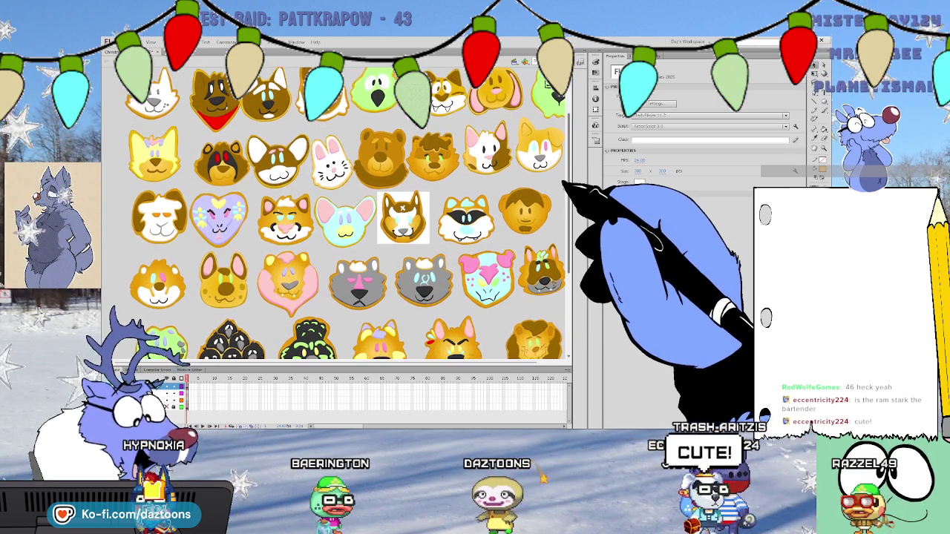
scroll(565, 185, "down", 2)
scroll(566, 197, "down", 3)
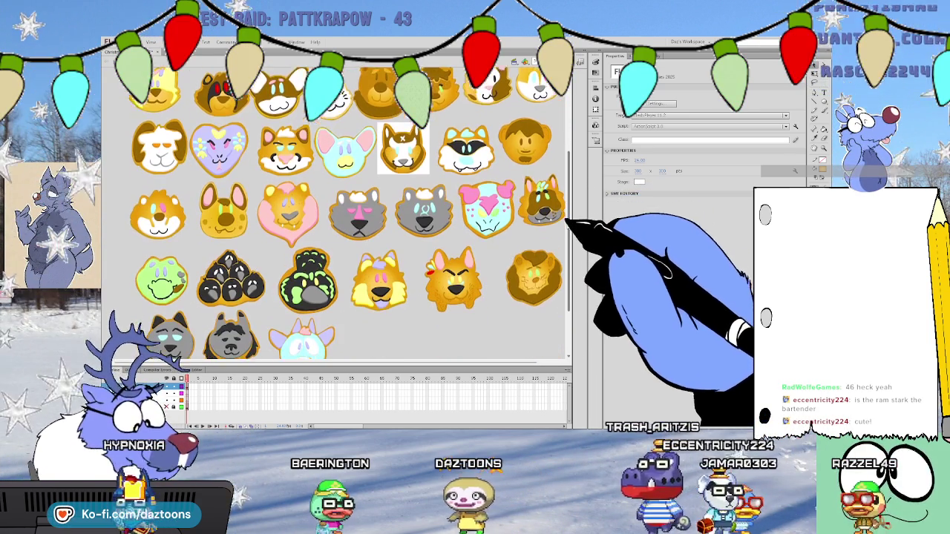
scroll(567, 215, "down", 2)
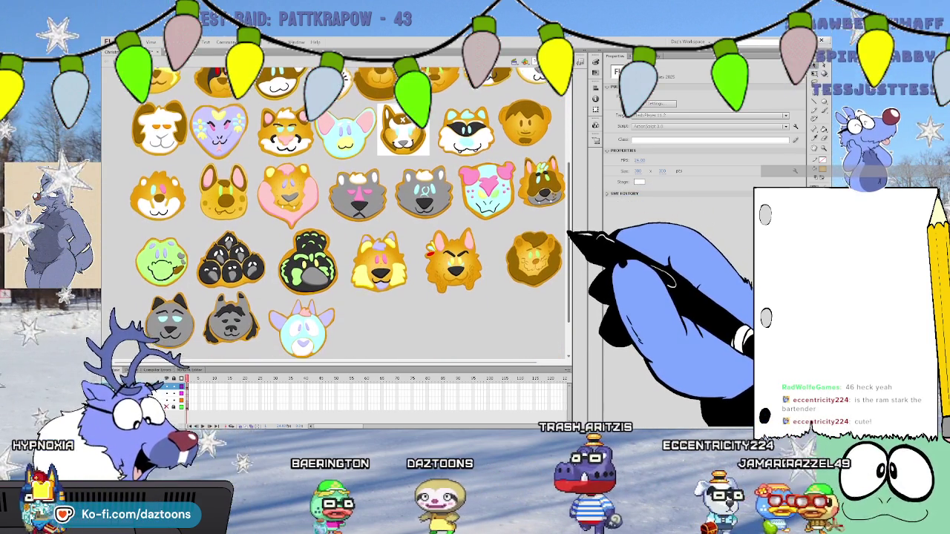
scroll(568, 227, "up", 2)
scroll(556, 195, "up", 4)
scroll(562, 180, "up", 1)
scroll(562, 181, "up", 4)
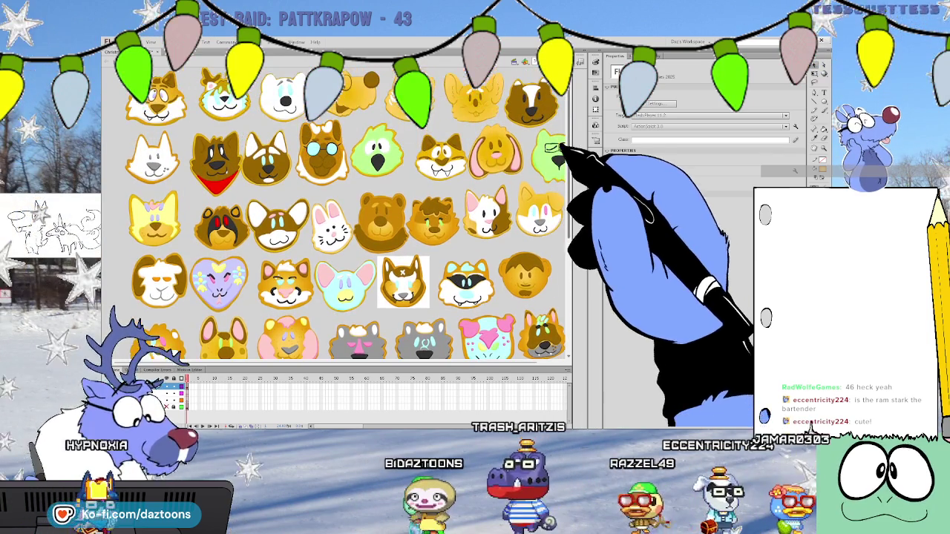